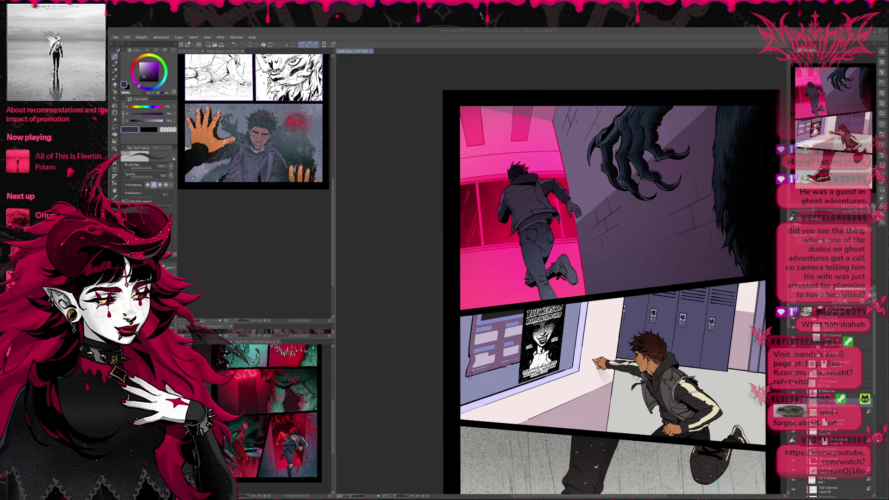
Group a run of page layers into a new folder with Ctrl+G and collapse it
drag(783, 419, 704, 383)
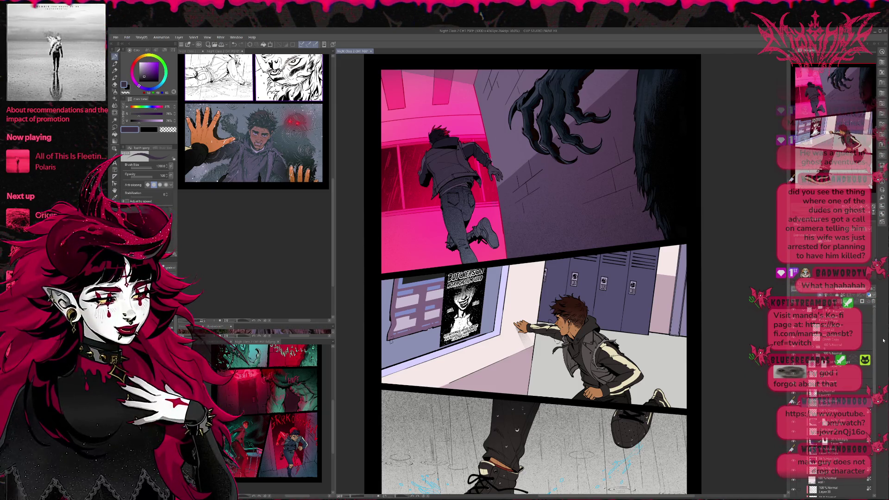
scroll(833, 417, down, 3)
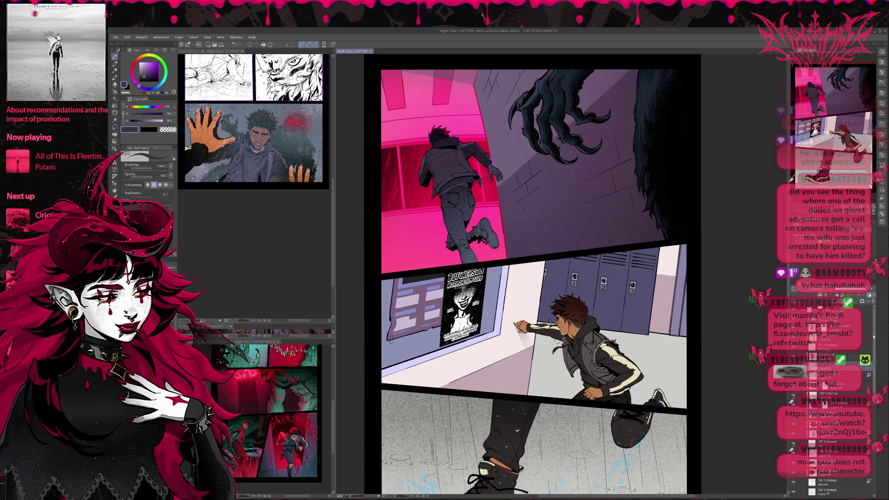
click(847, 338)
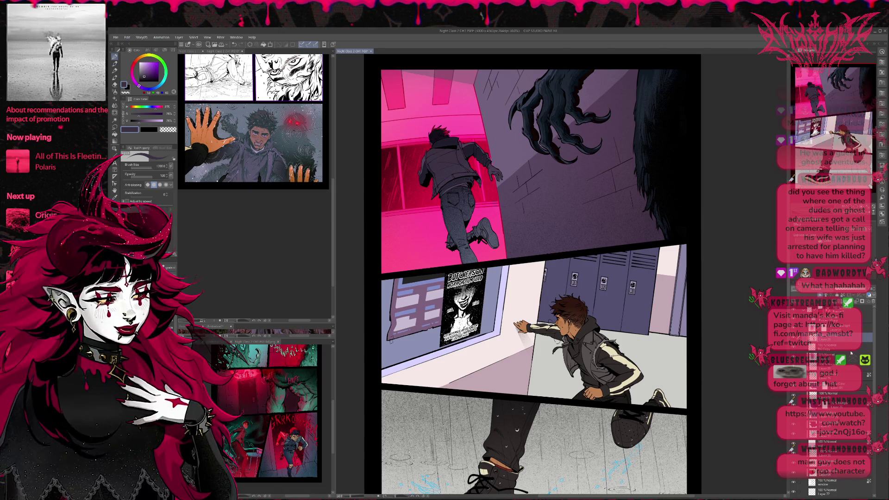
scroll(870, 394, down, 10)
scroll(870, 394, up, 5)
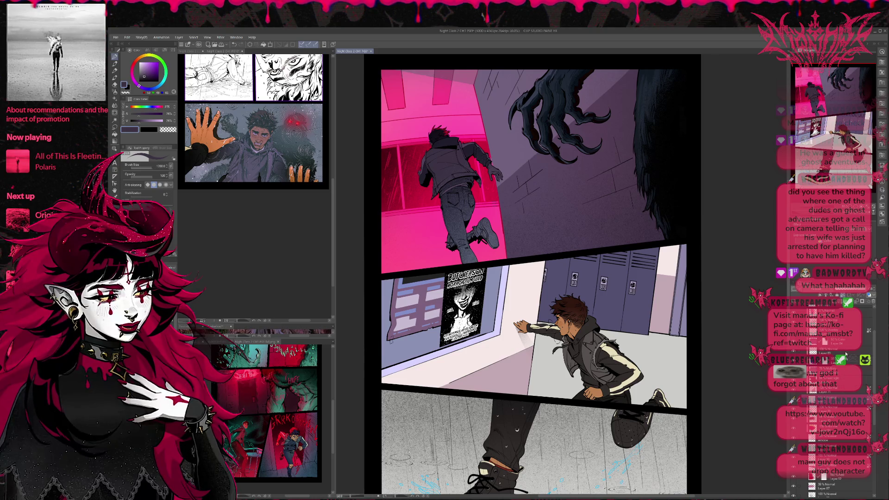
scroll(834, 346, up, 5)
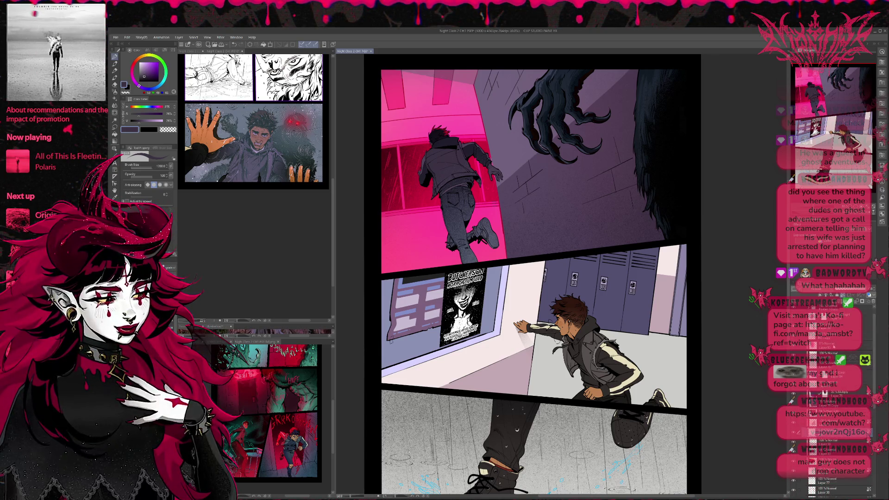
shift+click(835, 347)
key(ctrl+g)
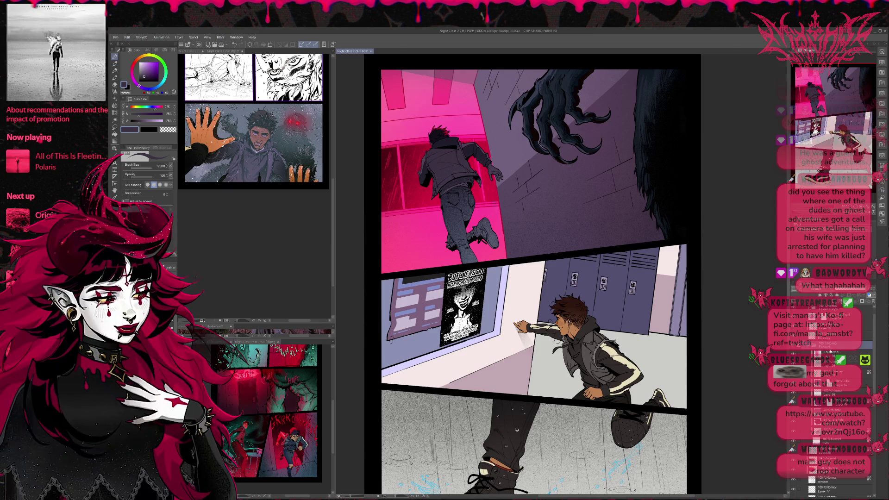
click(832, 352)
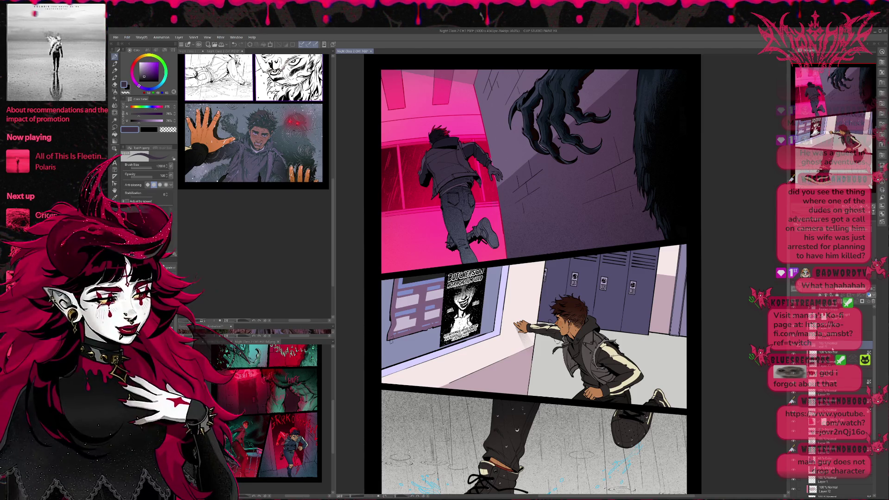
Add two new empty raster layers above the chosen layer
click(828, 352)
click(834, 383)
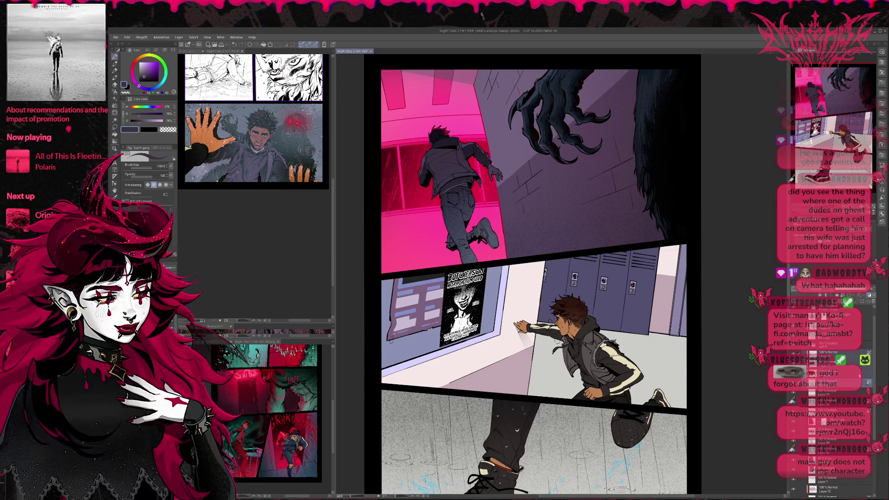
key(ctrl+shift+n)
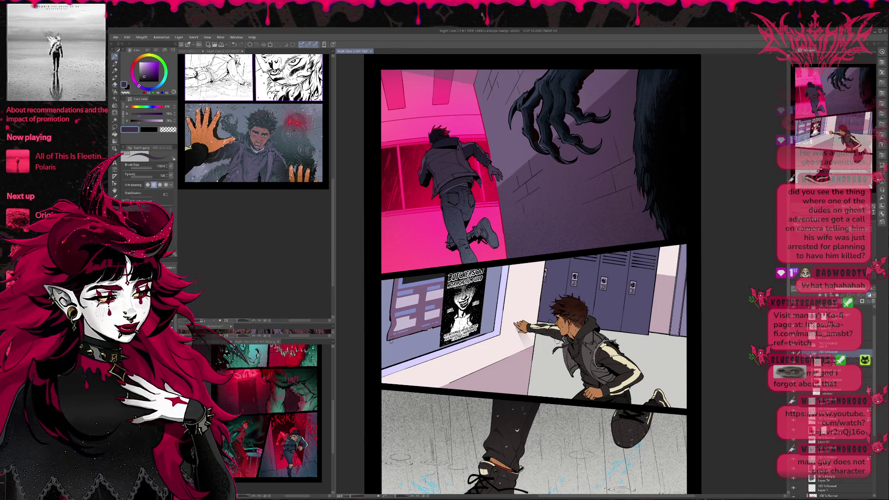
key(ctrl+shift+n)
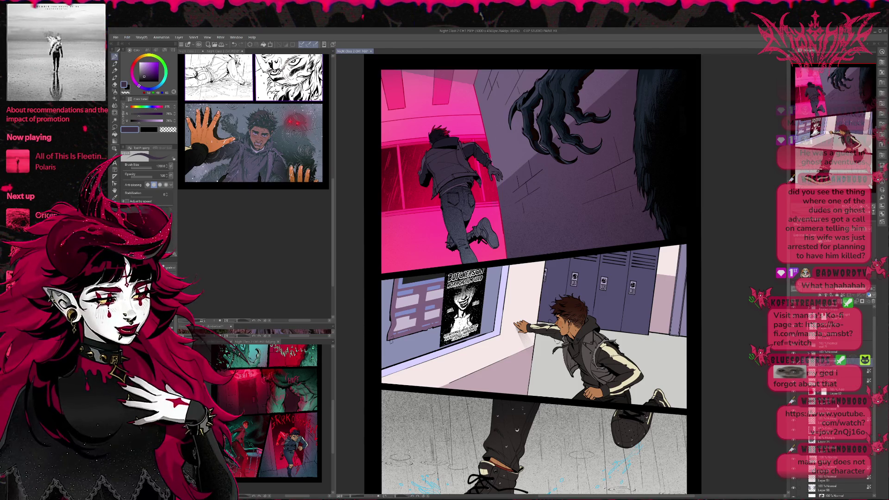
Select the colouring layer for the running boy and start painting pink on him
scroll(875, 386, down, 5)
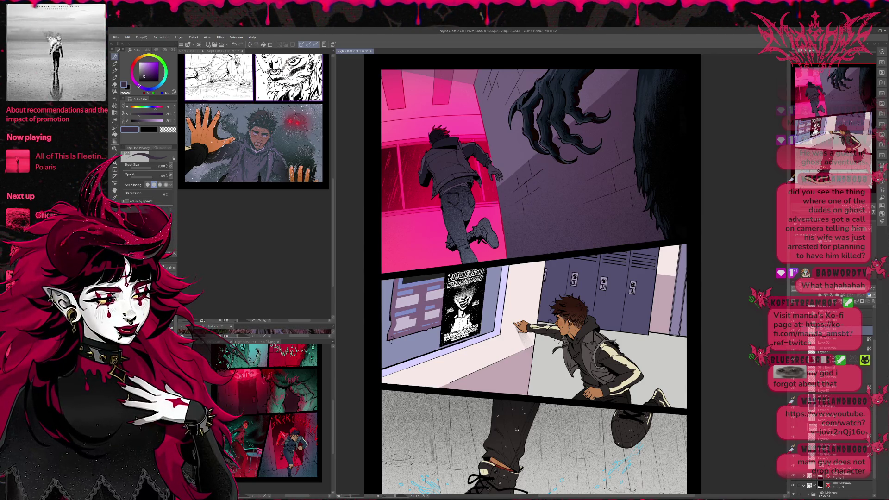
scroll(875, 386, up, 5)
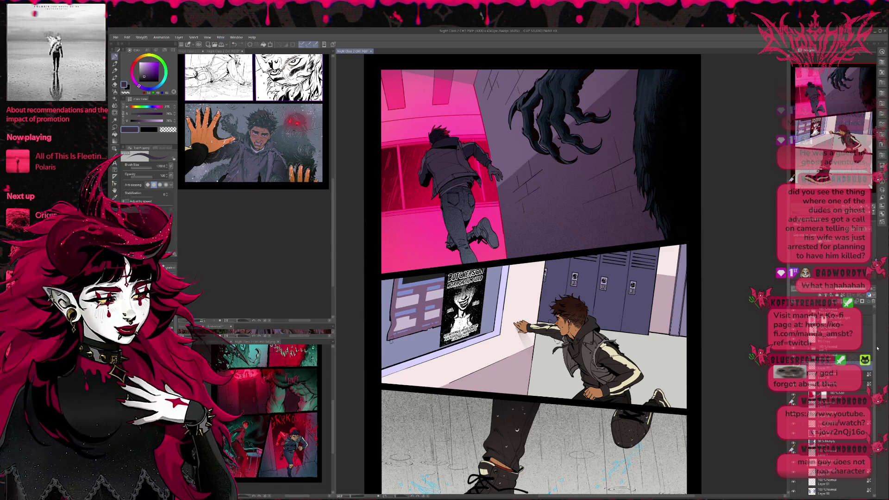
scroll(877, 348, up, 2)
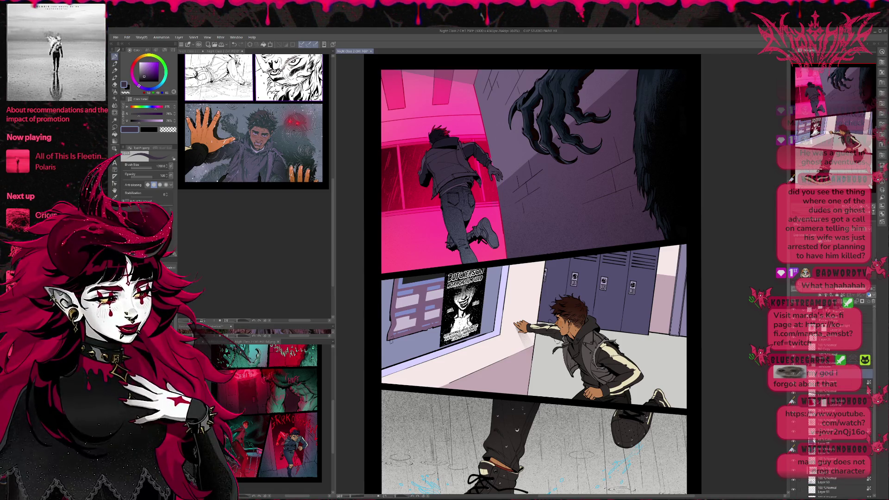
scroll(838, 348, down, 5)
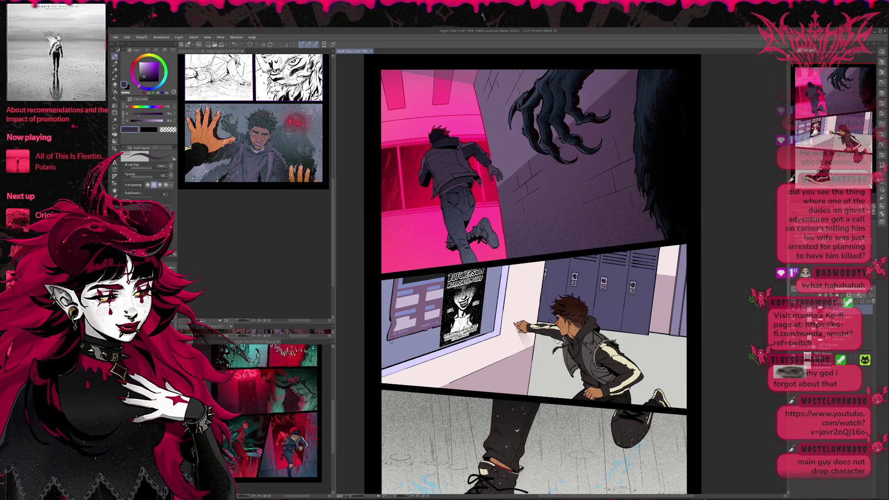
scroll(824, 356, up, 5)
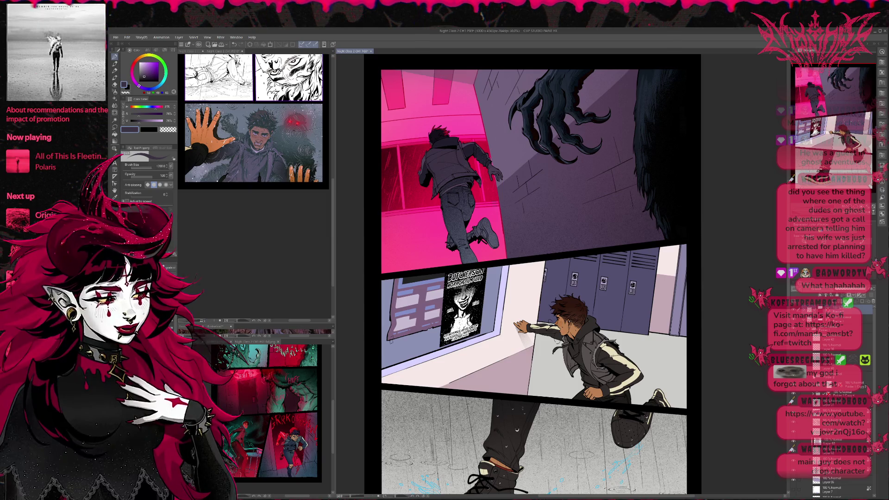
click(833, 392)
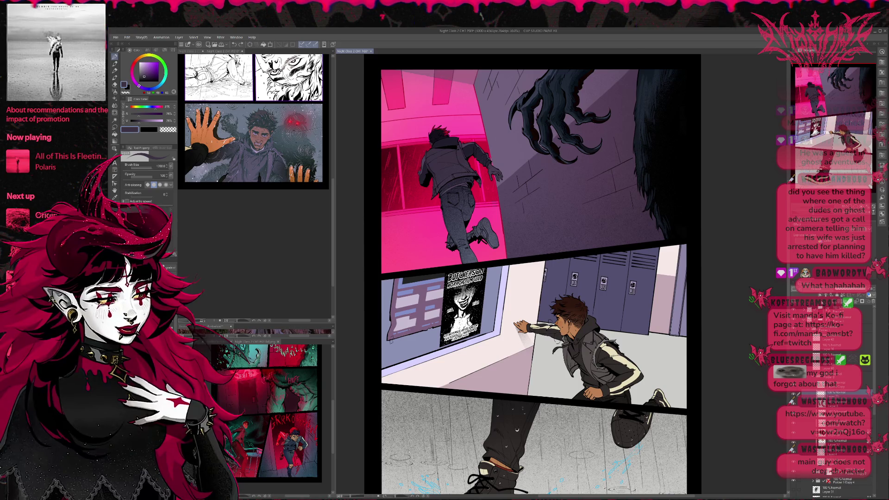
alt+click(445, 257)
Paint pink over the boy at 40% opacity, comparing blends like Hard Light before settling on darker magenta
mouse_move(561, 336)
mouse_down()
mouse_move(602, 342)
mouse_move(638, 370)
mouse_up()
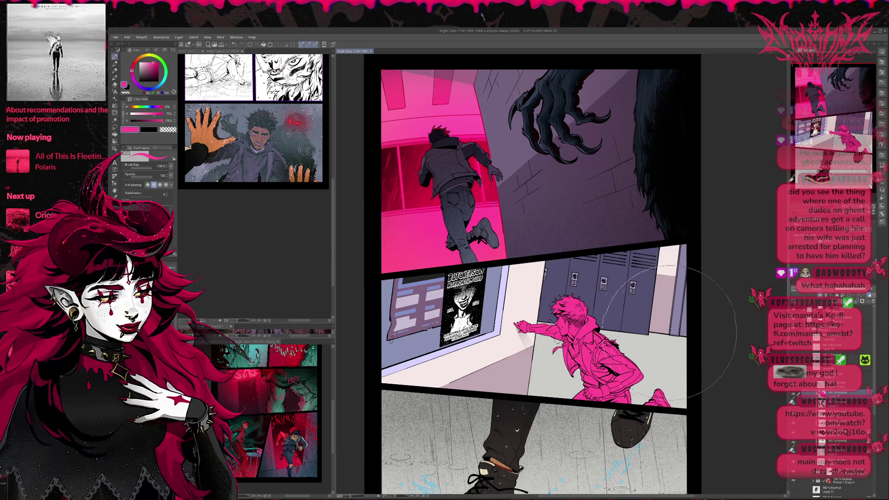
drag(847, 295, 833, 295)
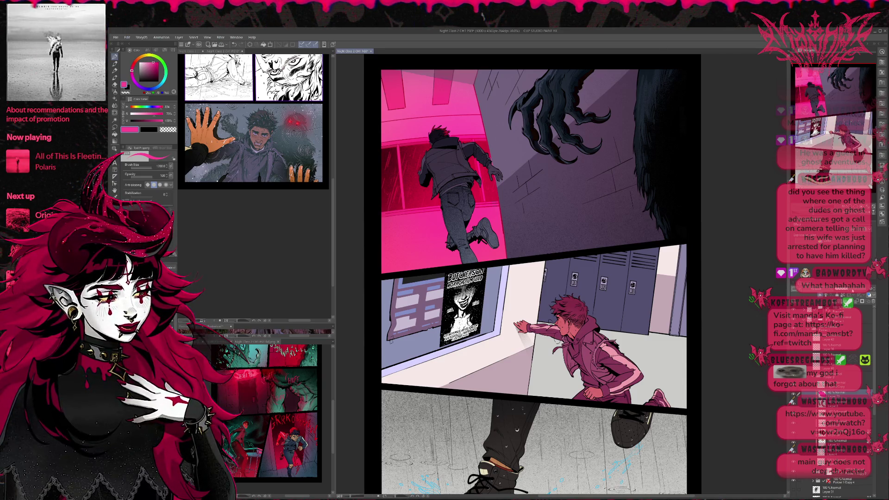
key(ctrl+z)
key(ctrl+z)
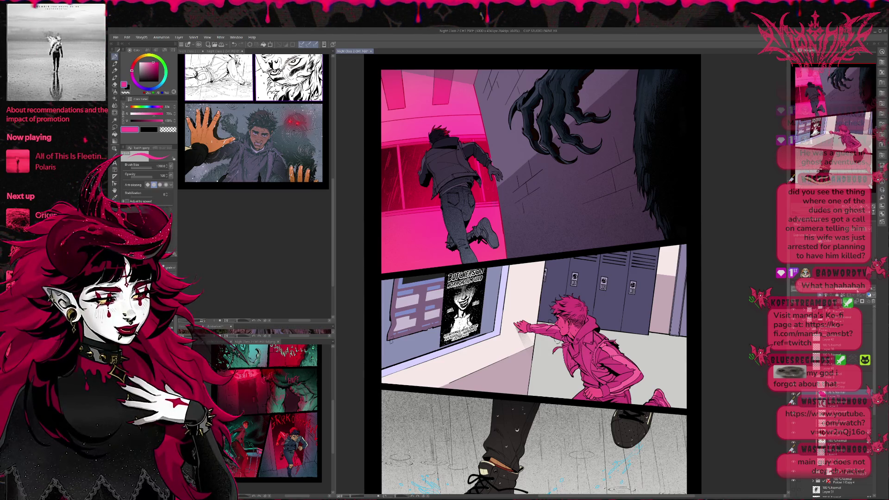
key(ctrl+z)
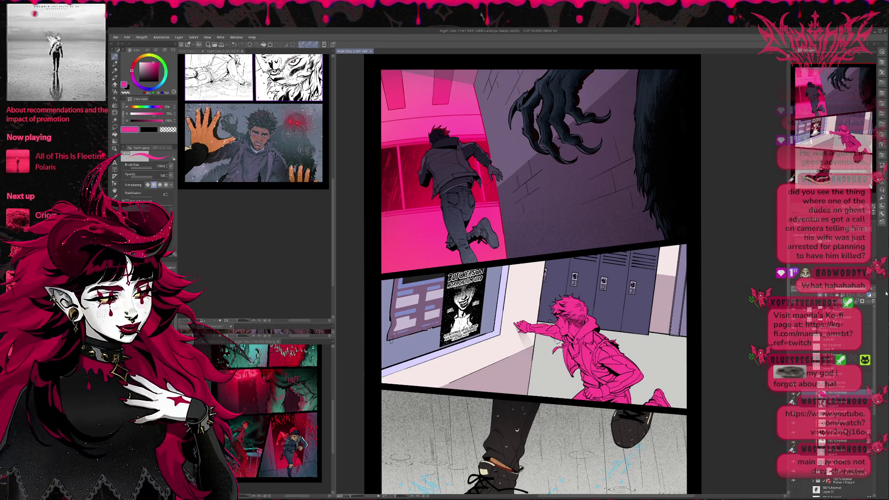
key(ctrl+y)
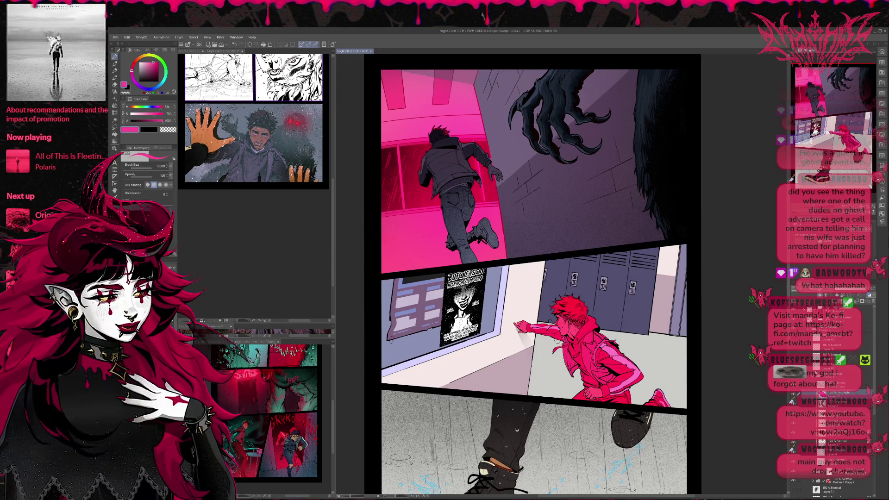
key(ctrl+y)
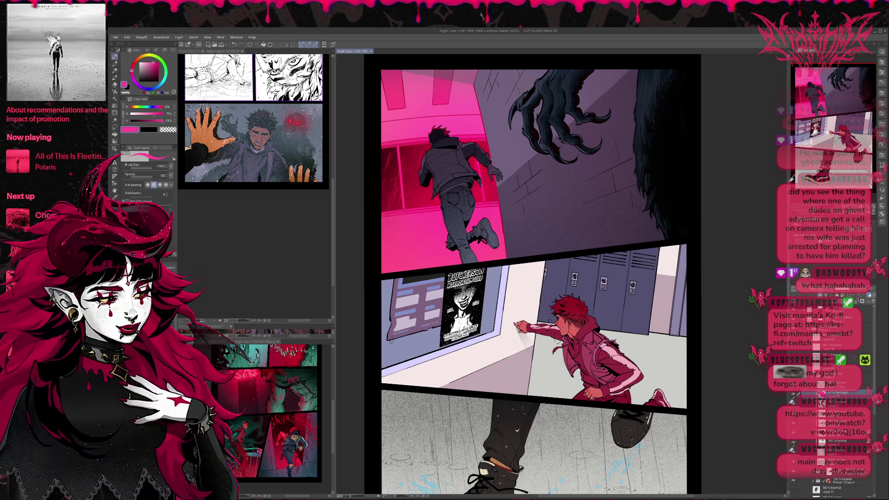
key(ctrl+z)
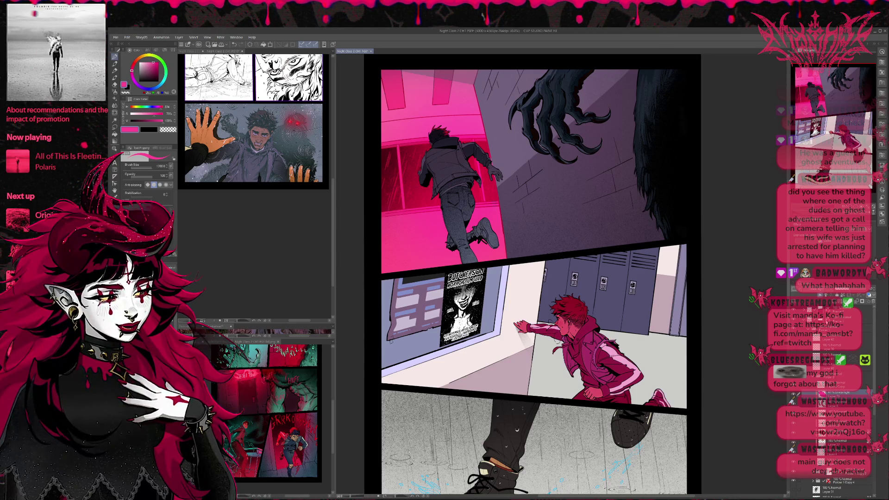
key(ctrl+y)
key(ctrl+z)
key(ctrl+z)
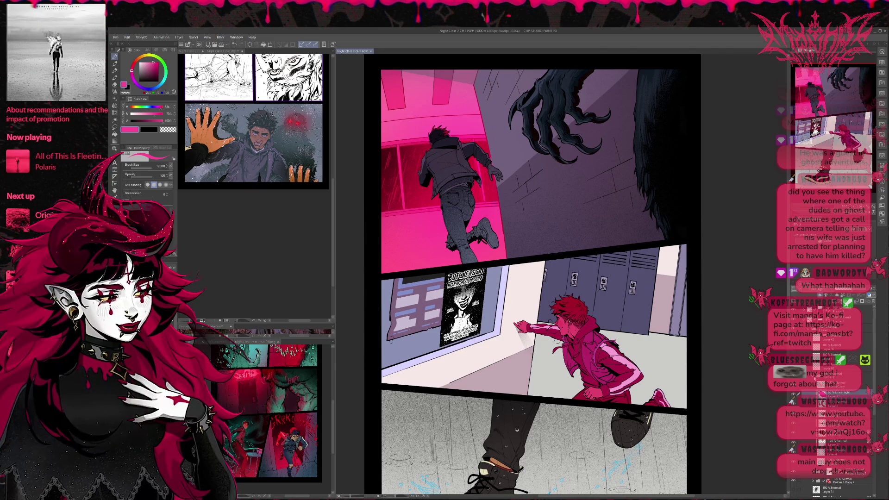
Select the folder holding the middle panel's wall and preview a different blend there
click(820, 376)
key(ctrl+z)
key(ctrl+y)
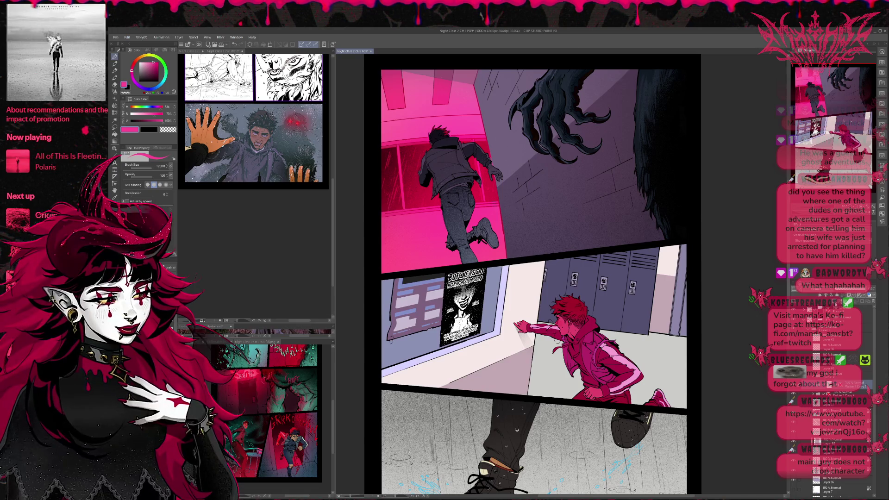
Paint pink across the middle panel's left wall, comparing looks from lighter mauve to Hard Light
mouse_move(510, 366)
mouse_down()
mouse_move(536, 268)
mouse_move(463, 324)
mouse_move(407, 333)
mouse_move(399, 352)
mouse_up()
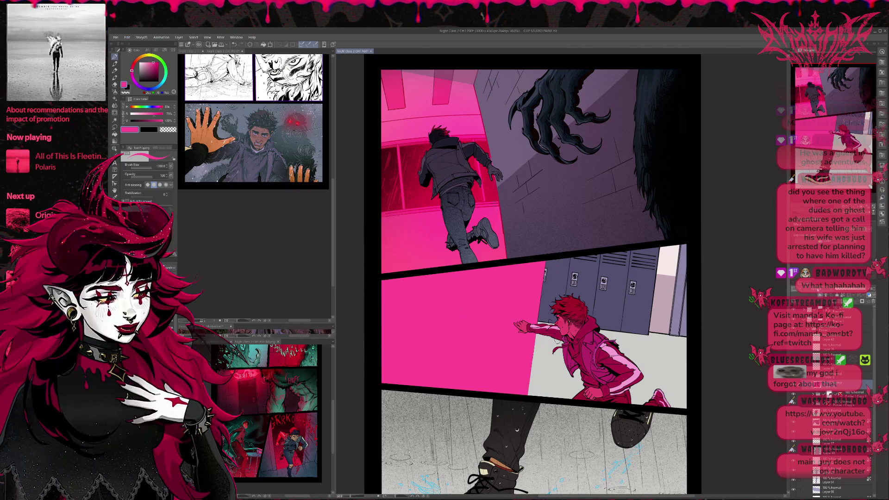
key(ctrl+z)
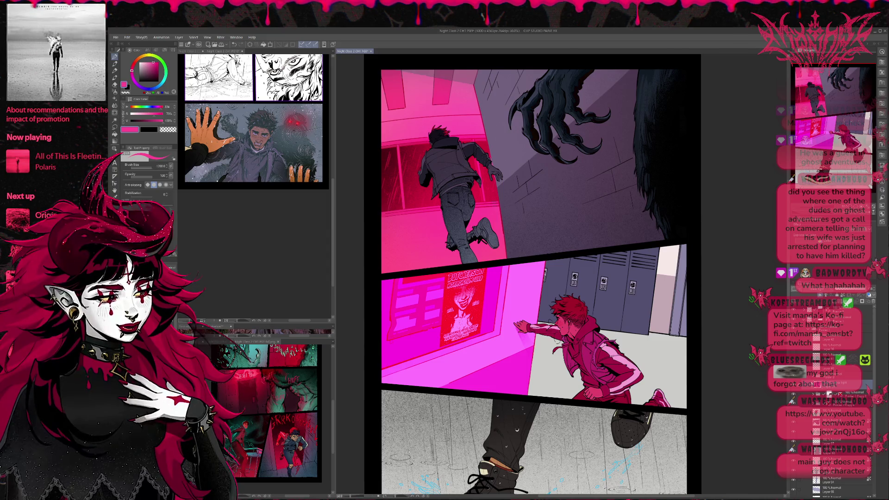
key(ctrl+z)
key(ctrl+y)
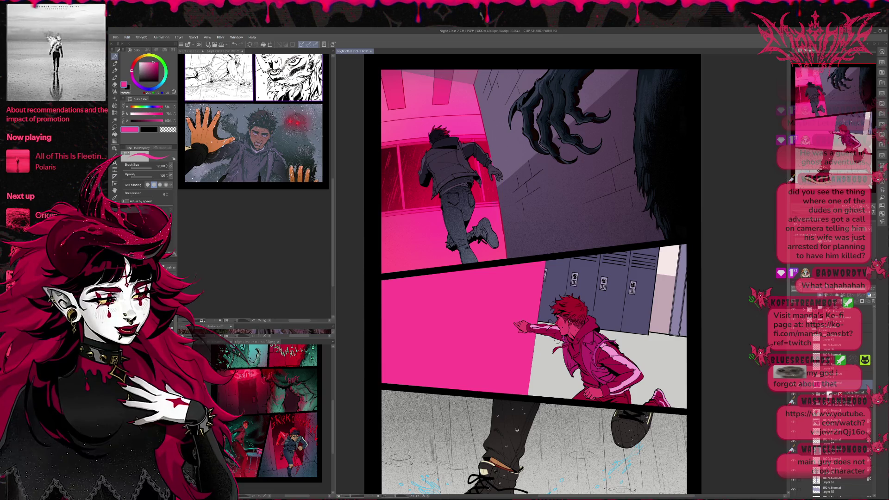
key(ctrl+z)
key(ctrl+z)
key(ctrl+y)
key(ctrl+z)
key(ctrl+z)
key(ctrl+z)
key(ctrl+z)
key(ctrl+y)
key(ctrl+z)
key(ctrl+z)
key(ctrl+y)
key(ctrl+y)
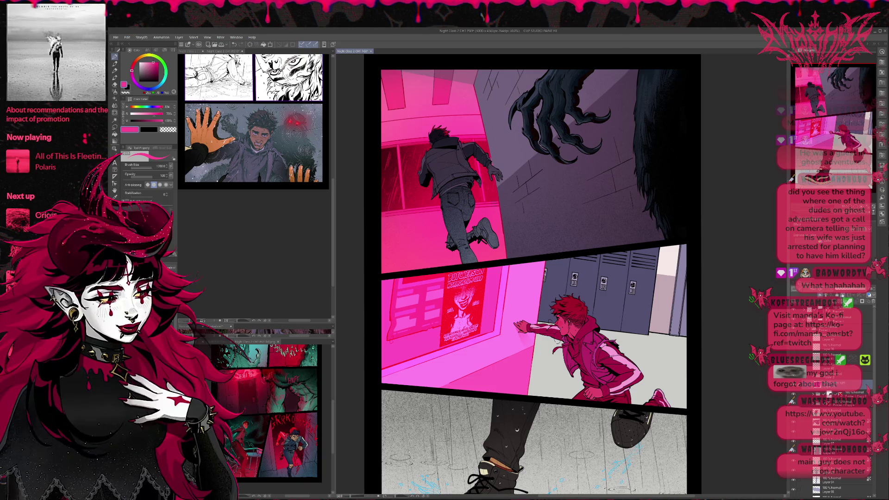
key(ctrl+z)
key(ctrl+y)
key(ctrl+z)
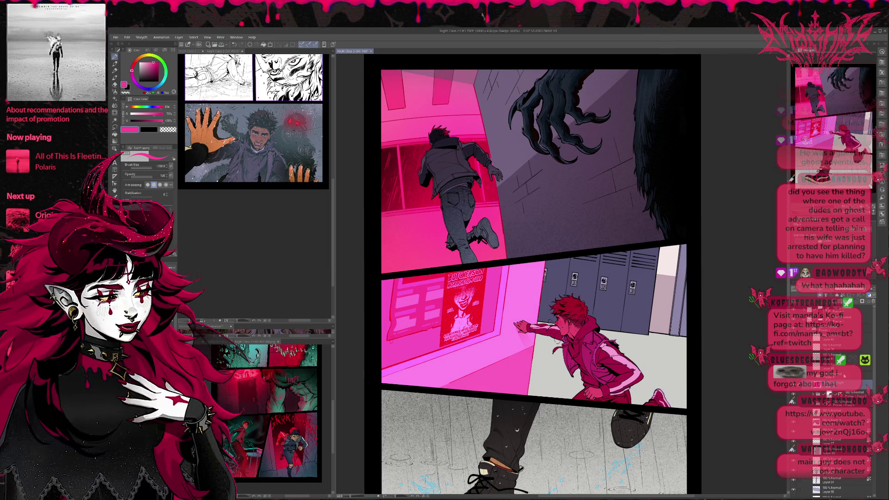
key(ctrl+y)
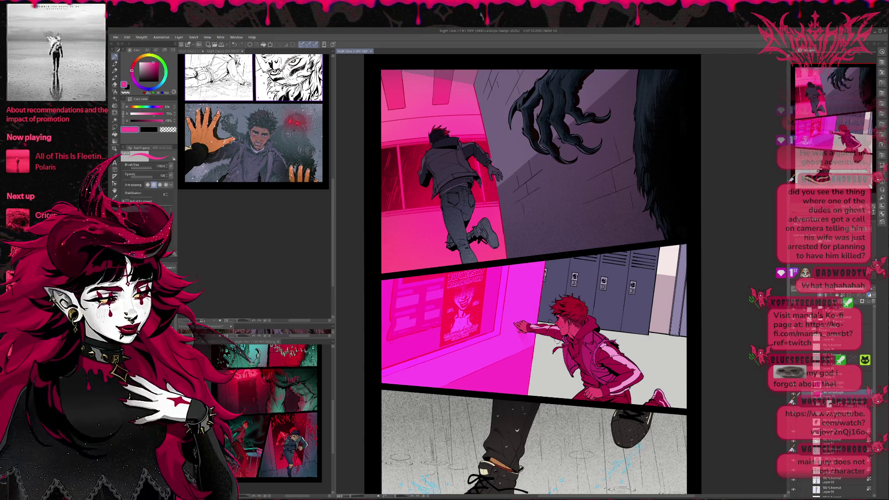
Cycle the wall tint's blend mode from Multiply onward until it settles on deeper magenta
key(Up)
key(Up)
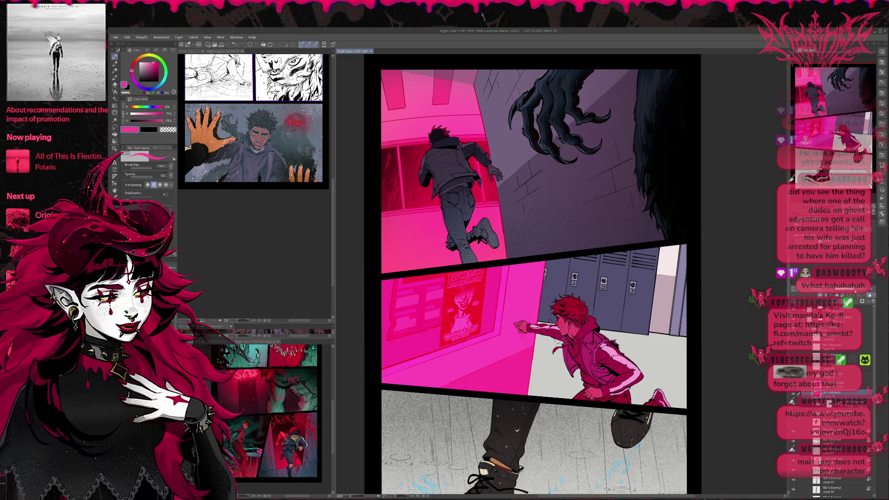
key(Up)
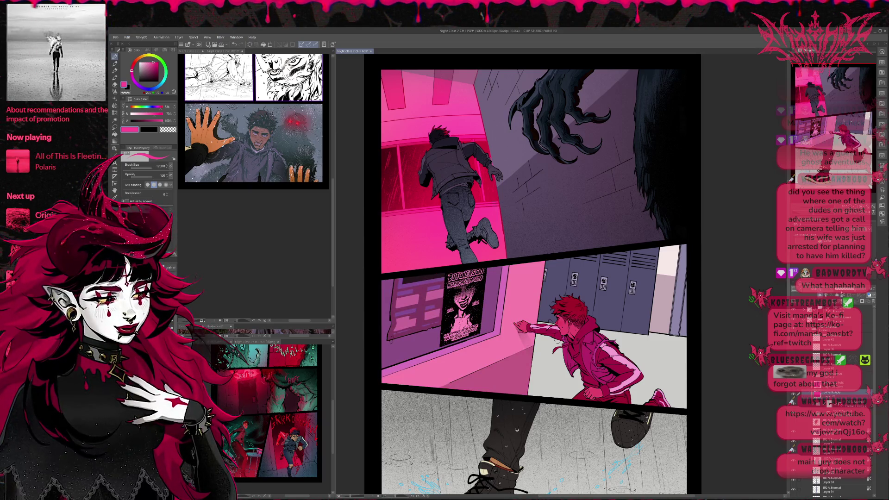
key(Up)
key(Up)
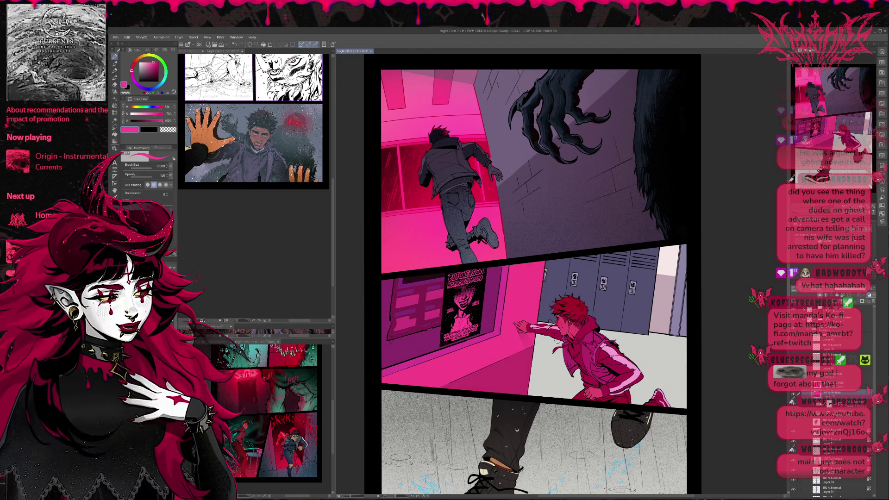
key(Up)
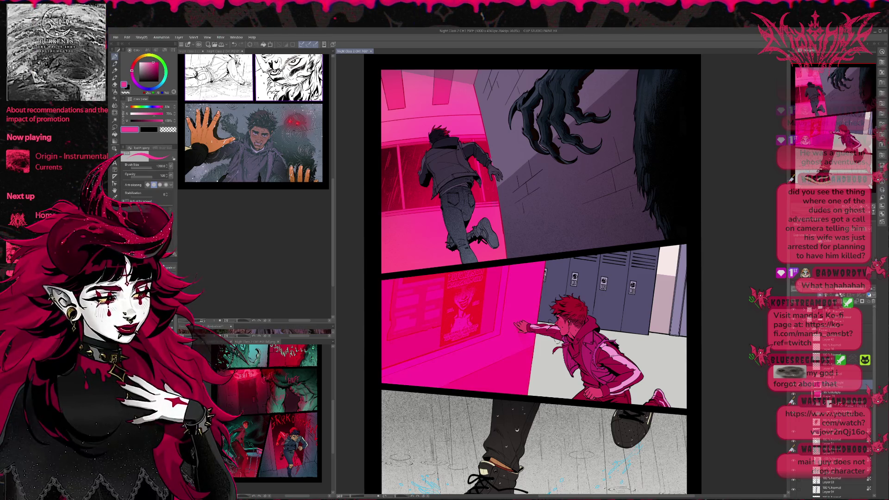
key(Up)
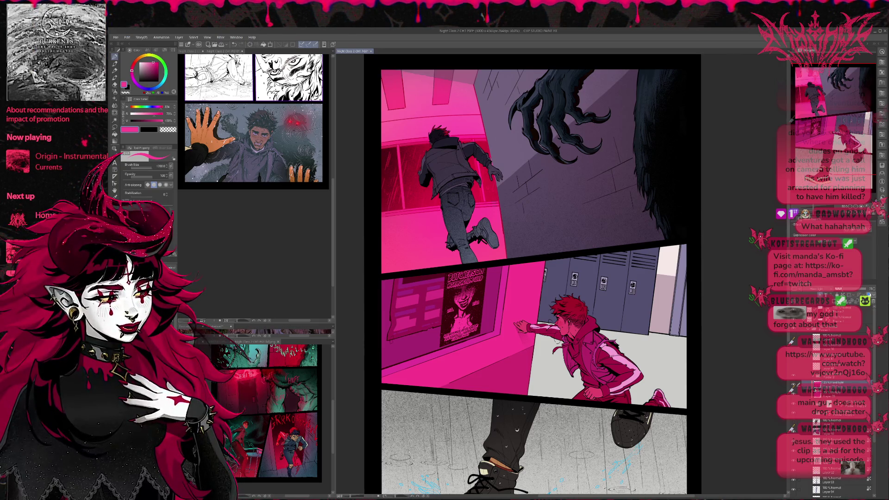
Expand the layer folder, select a lower layer and darken the red-haired boy's jacket colouring
click(812, 380)
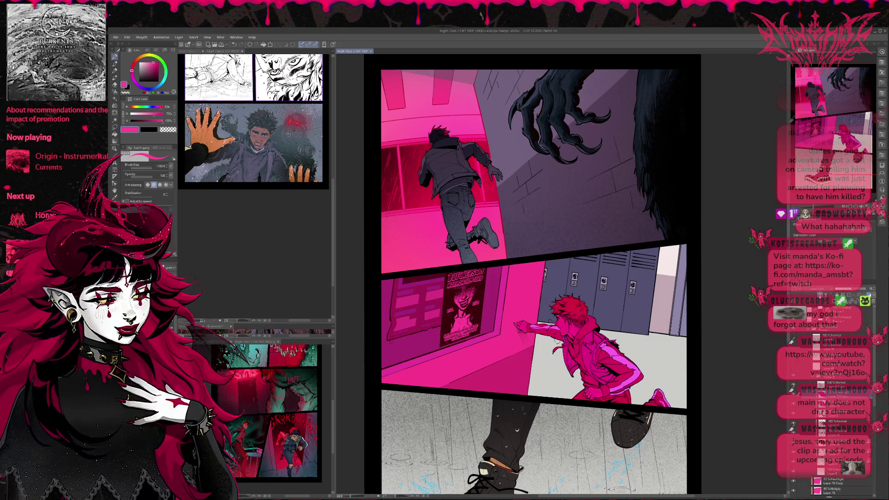
click(833, 402)
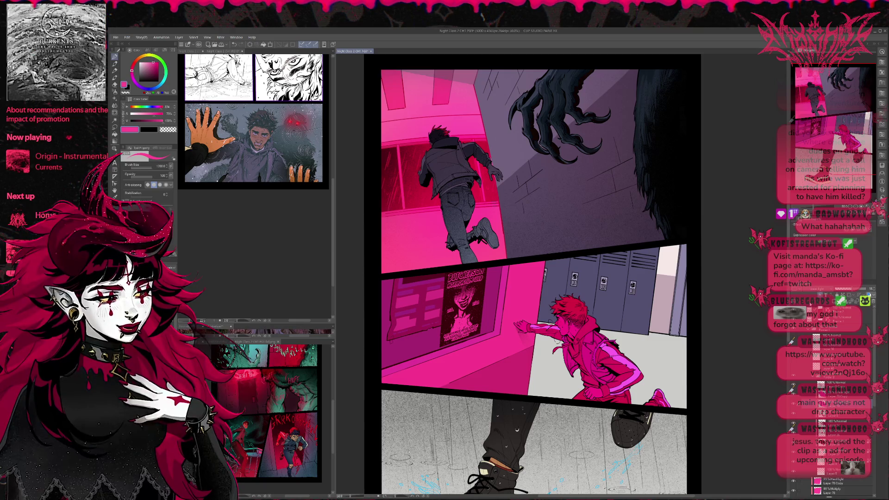
click(814, 293)
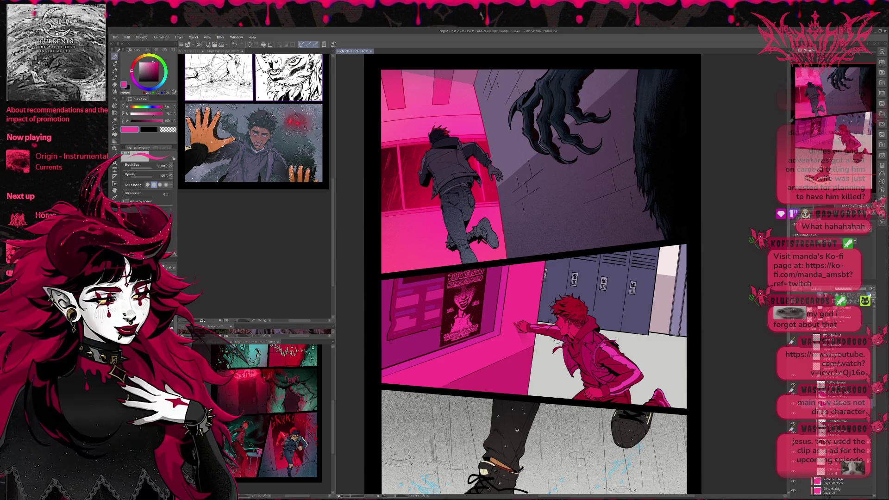
scroll(829, 403, down, 5)
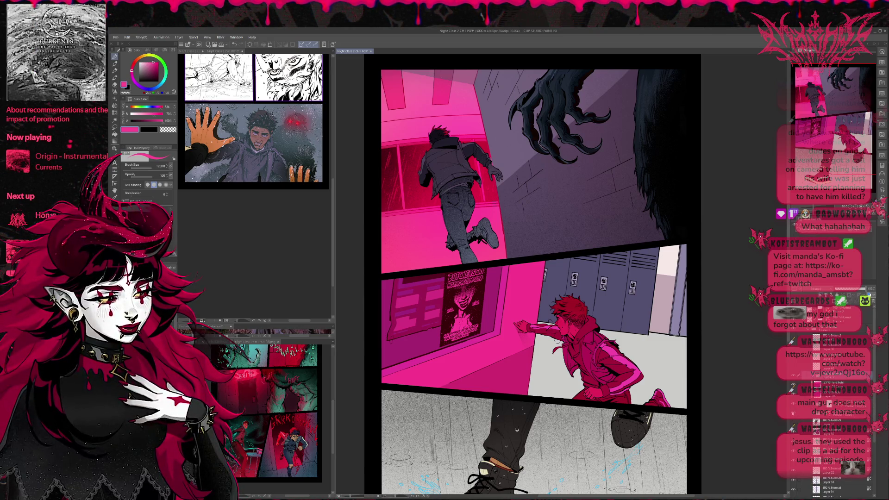
scroll(834, 408, down, 3)
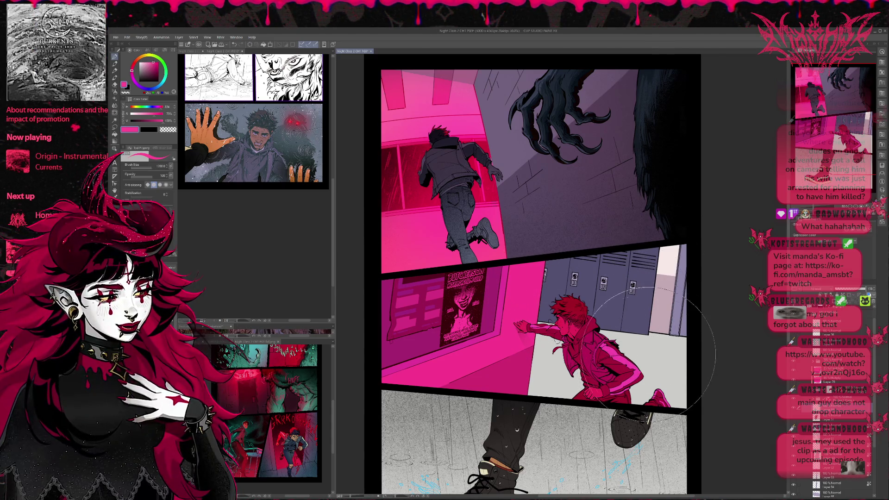
Paint grey-lavender sampled from the artwork over the lockers and floor, blended darker
mouse_move(674, 281)
mouse_down()
mouse_move(647, 365)
mouse_move(685, 366)
mouse_up()
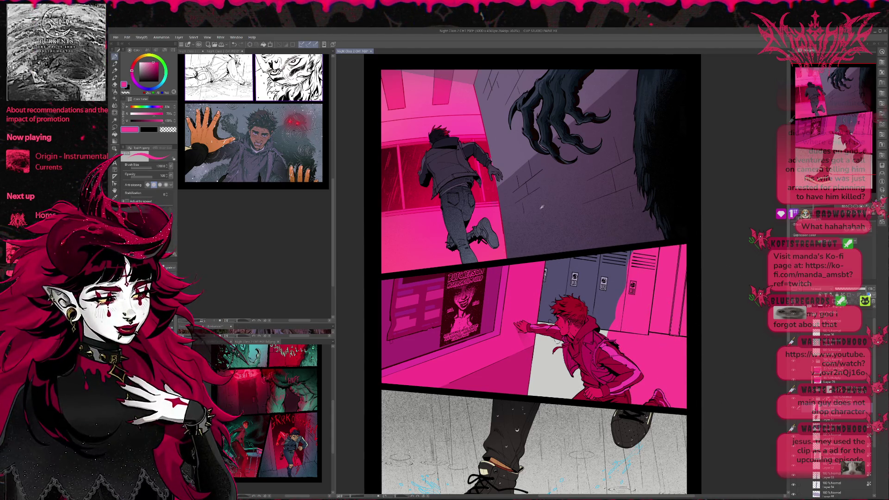
key(ctrl+z)
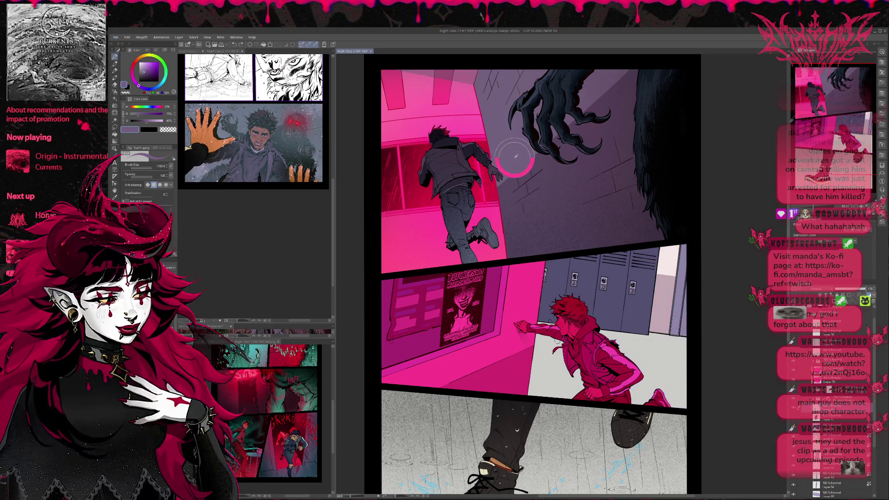
alt+click(574, 253)
mouse_move(574, 253)
mouse_down()
mouse_move(639, 325)
mouse_move(667, 379)
mouse_up()
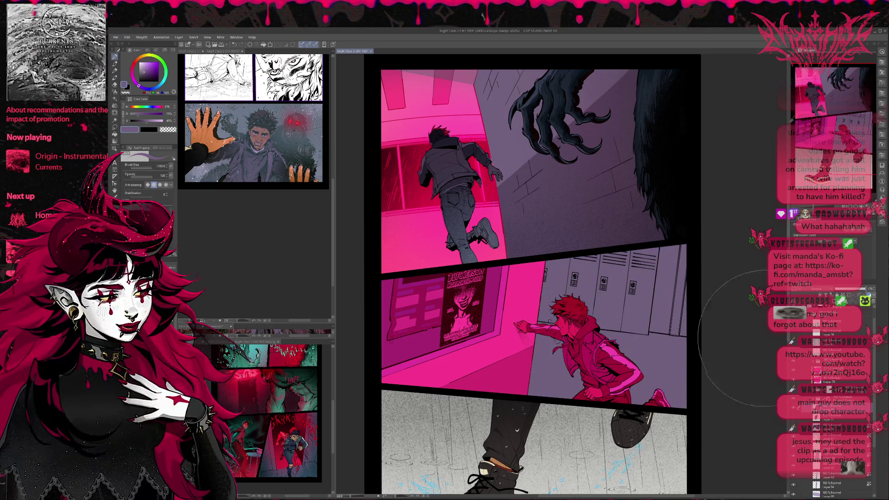
click(828, 288)
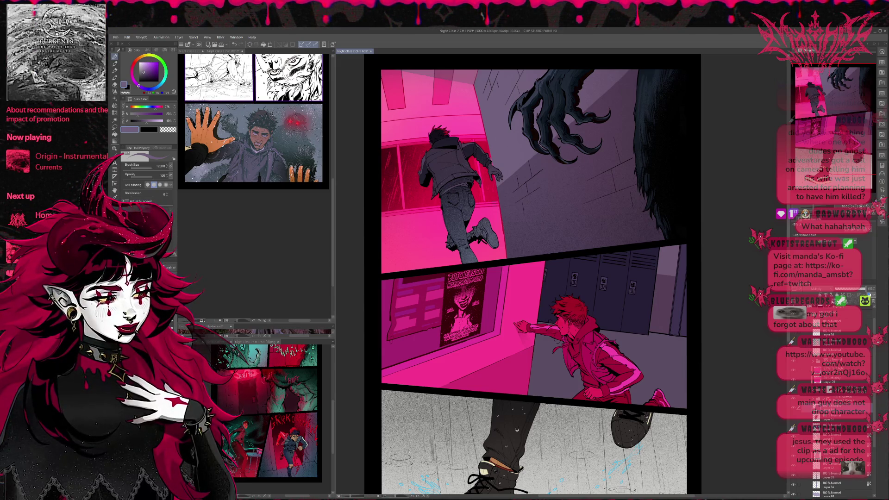
Spray speckle texture along the middle panel's right edge and over the red-jacketed boy
key(p)
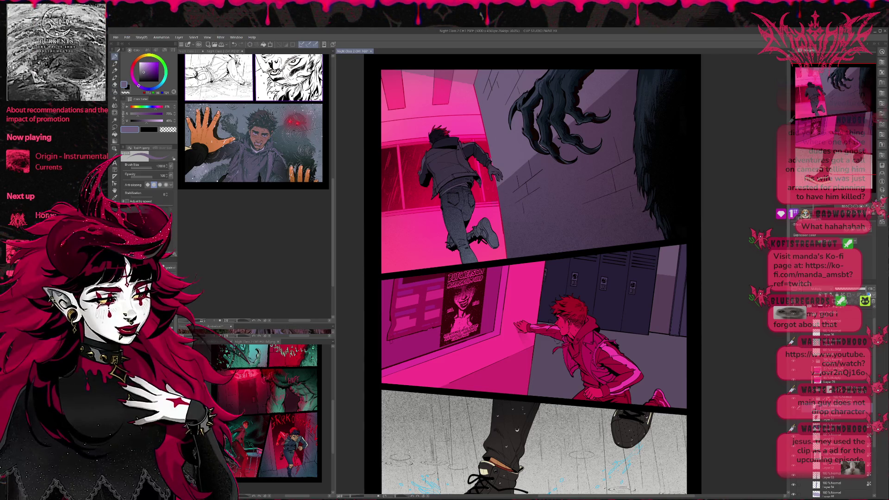
key(e)
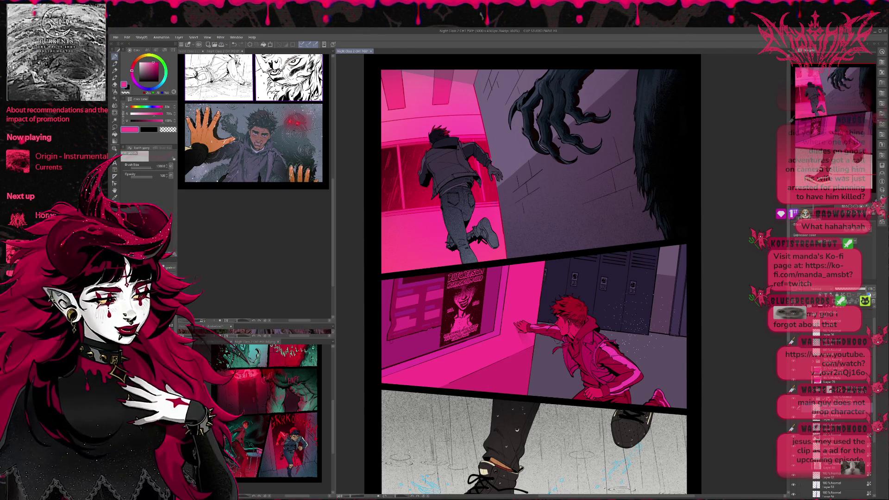
drag(694, 296, 709, 222)
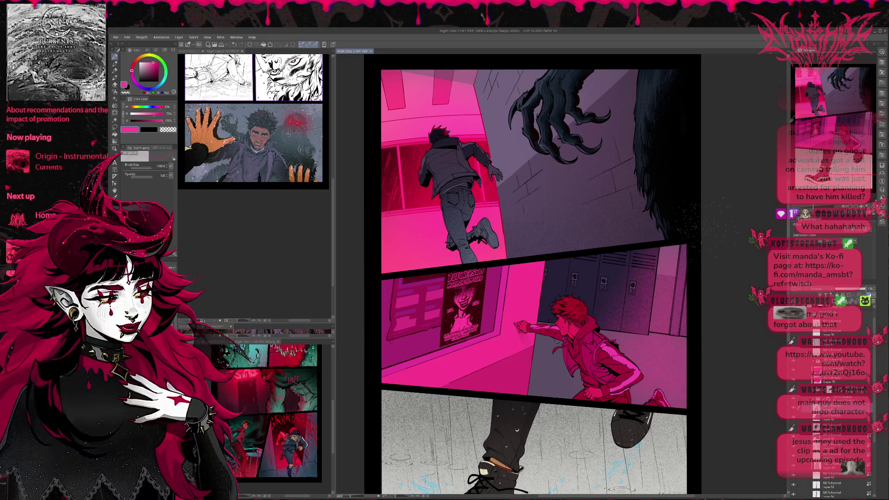
drag(694, 301, 697, 352)
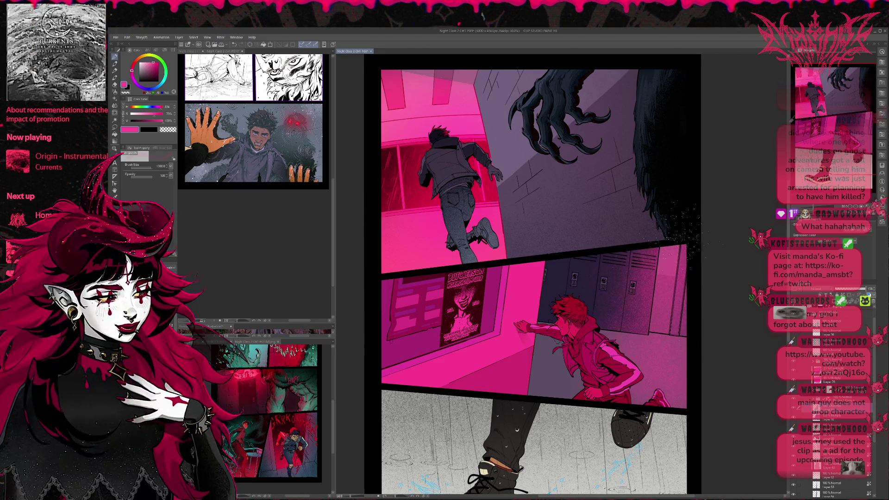
drag(584, 324, 639, 370)
drag(695, 342, 697, 407)
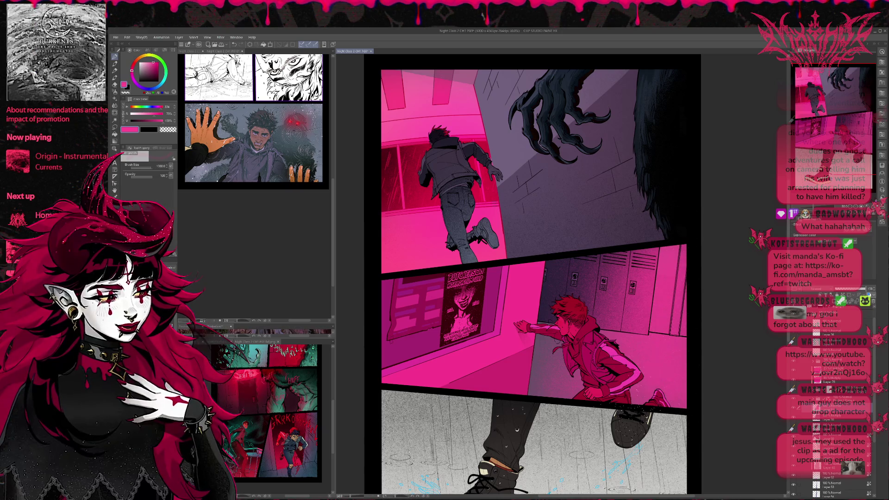
drag(693, 216, 694, 274)
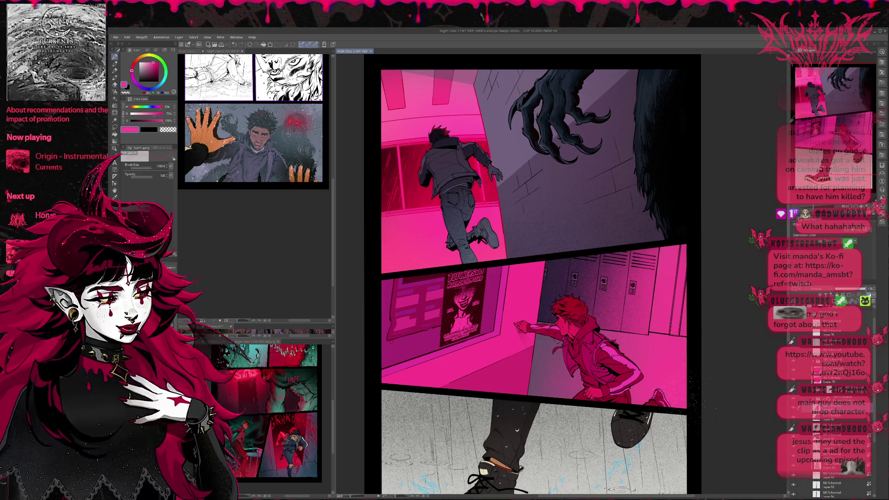
Settle the locker shading on darker purple and add shadow over the lockers and floor behind the boy
key(ctrl+z)
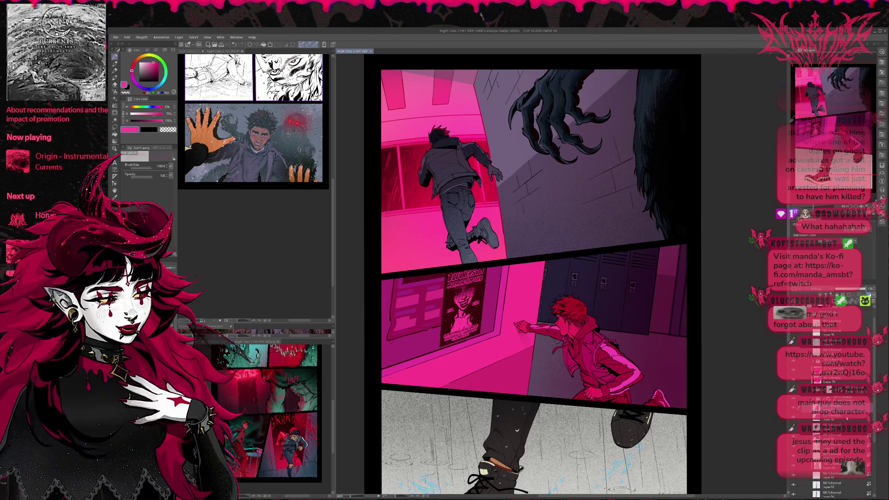
key(ctrl+z)
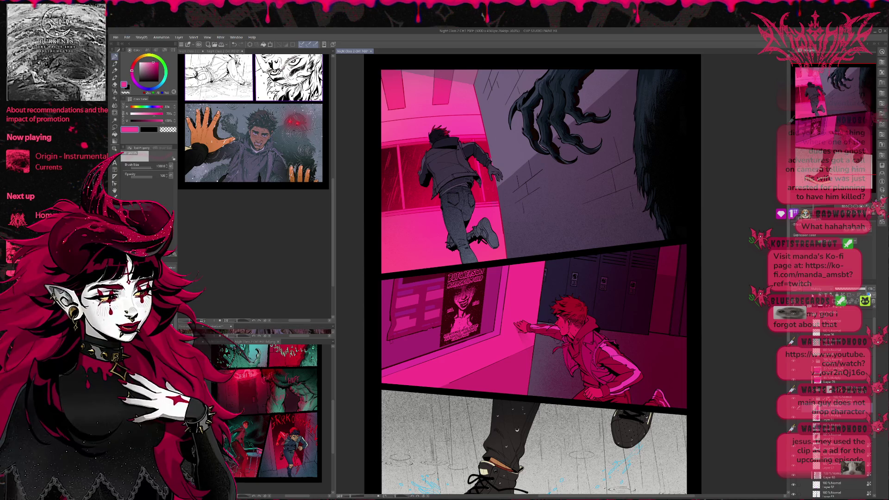
key(ctrl+y)
key(ctrl+z)
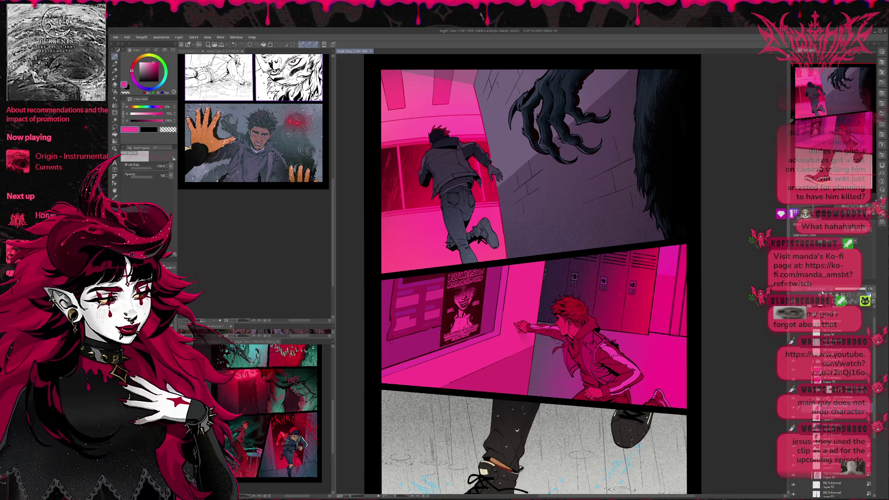
key(ctrl+z)
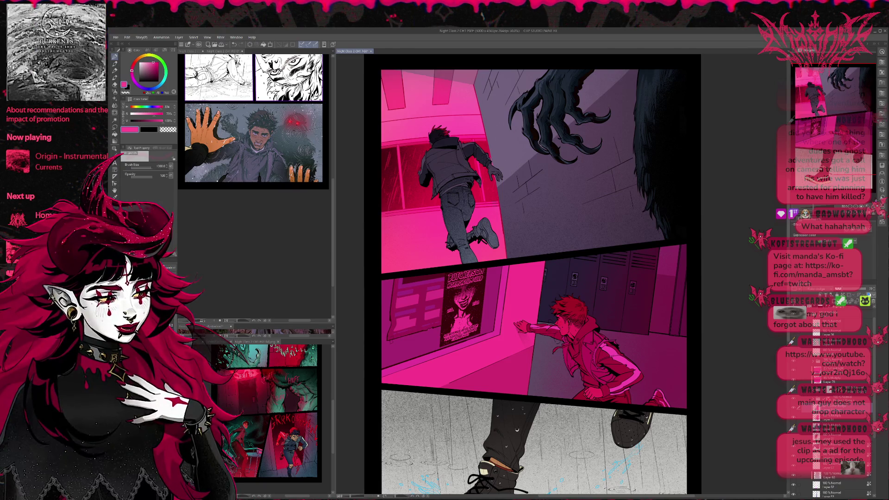
drag(602, 277, 551, 370)
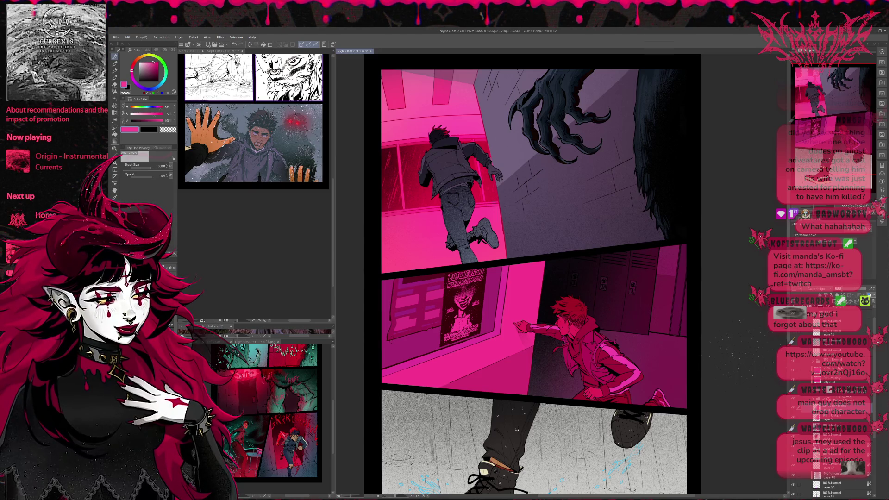
click(833, 371)
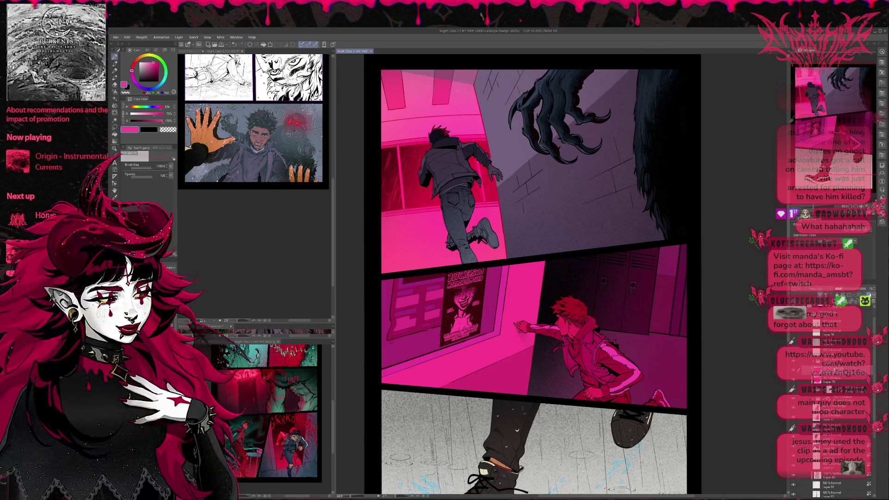
Compare the poster tint layer on and off, adjust its opacity and duplicate it to deepen it
click(793, 370)
click(794, 371)
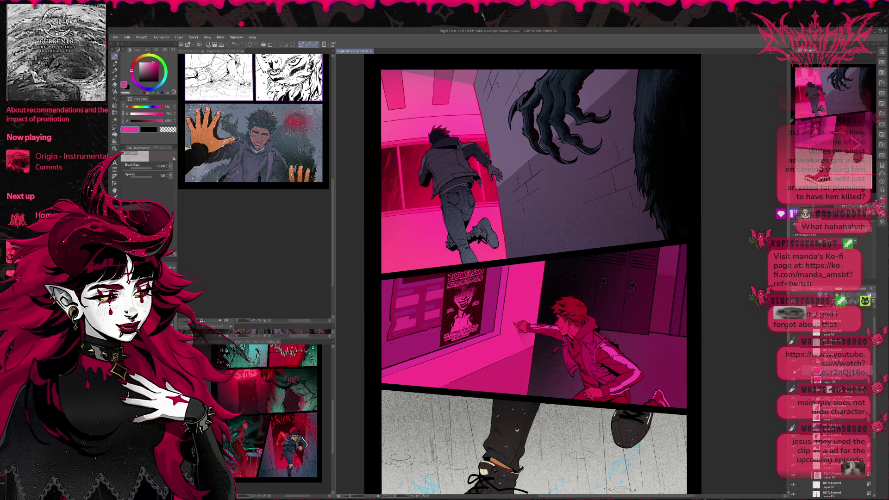
click(829, 380)
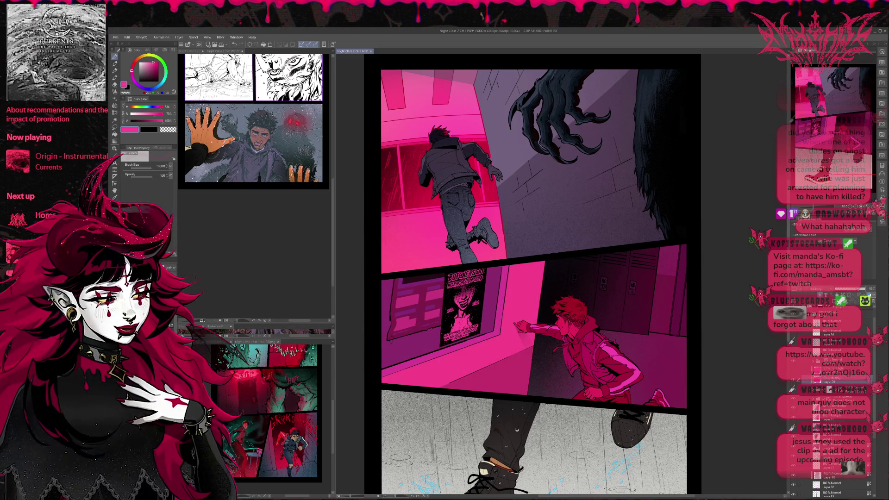
key(ctrl+c)
key(ctrl+v)
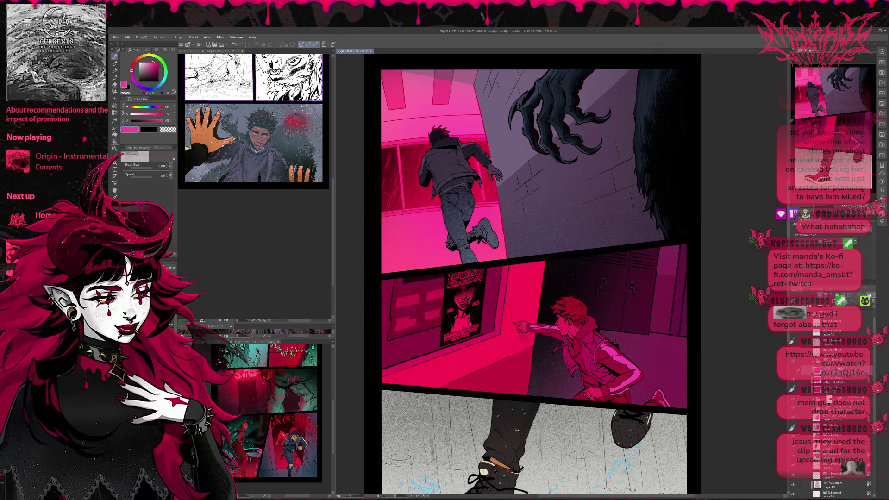
Show the rain and sparkle effects on the middle panel and spray light speckles around the runner's head
scroll(795, 368, up, 2)
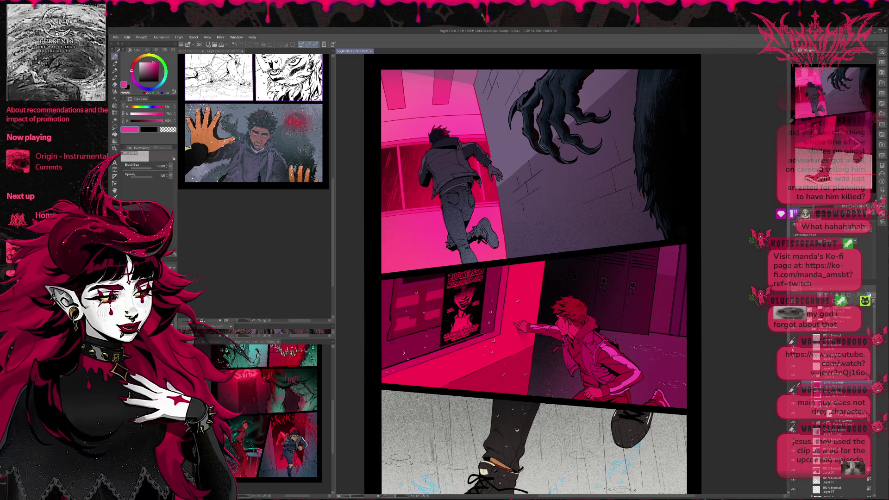
click(793, 341)
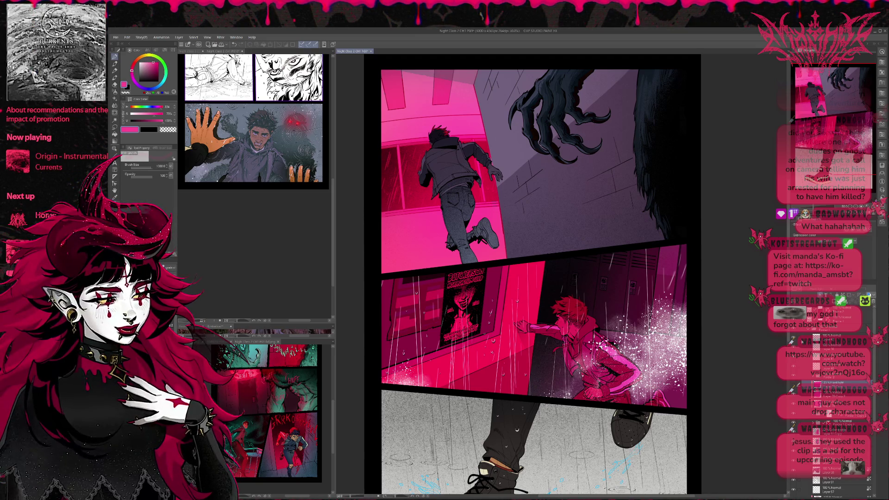
click(793, 340)
click(793, 340)
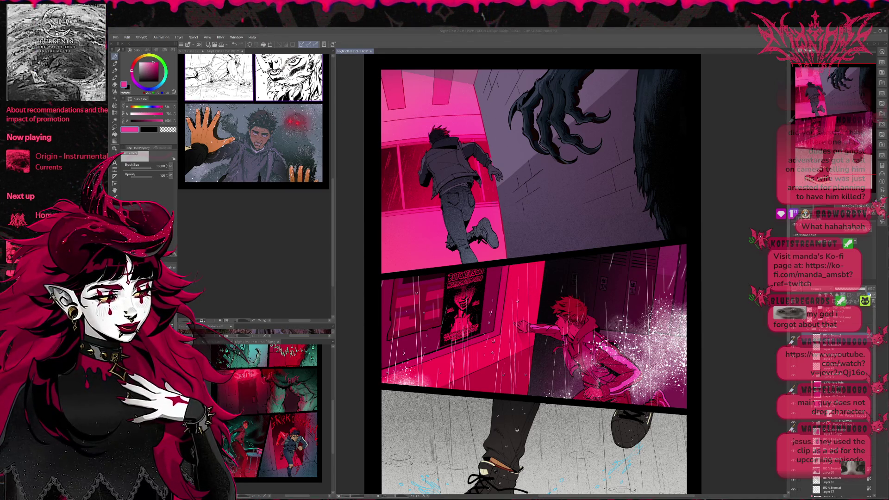
drag(410, 139, 440, 130)
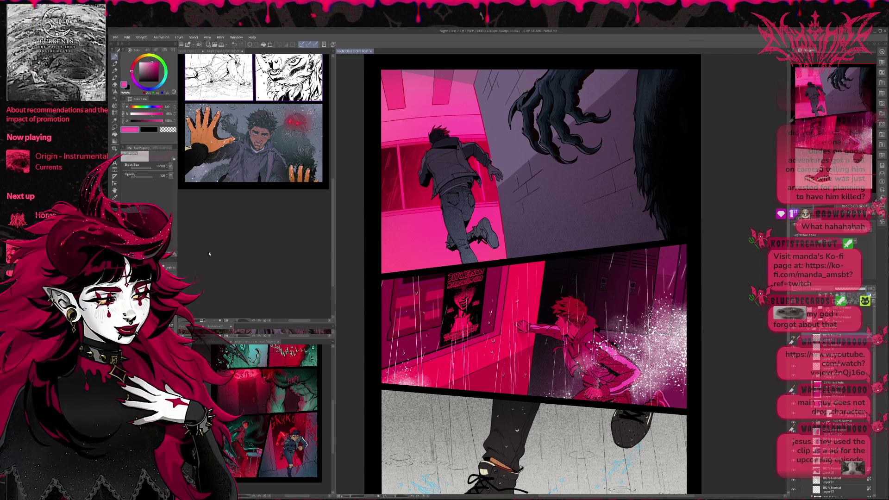
Tint the speckle spray around the runner pink with a different spray brush
key(b)
drag(595, 320, 635, 322)
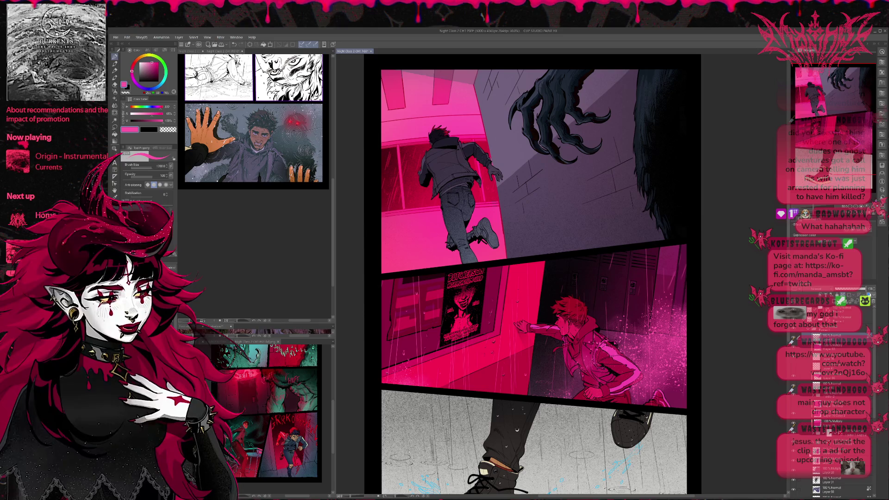
scroll(773, 430, right, 2)
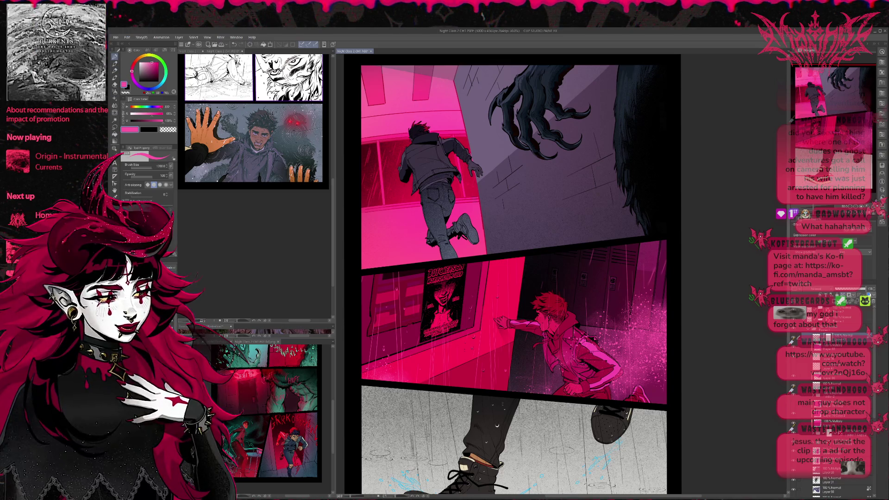
Erase speckles right of the runner and along the panel's bottom edge with transparent colour
key(e)
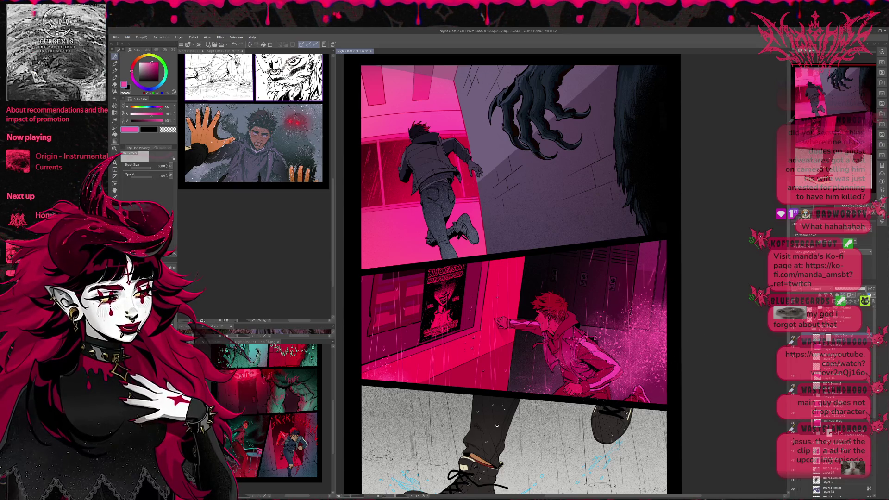
key(c)
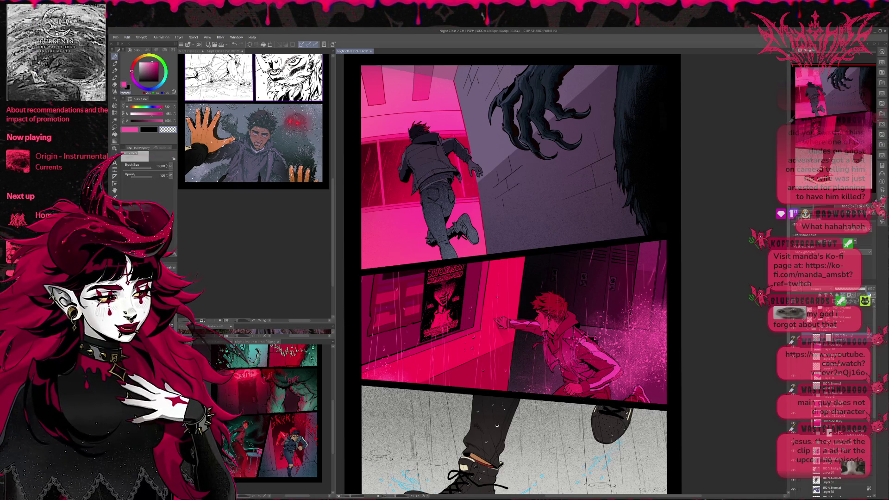
mouse_move(649, 342)
mouse_down()
mouse_move(632, 371)
mouse_move(630, 329)
mouse_move(663, 308)
mouse_up()
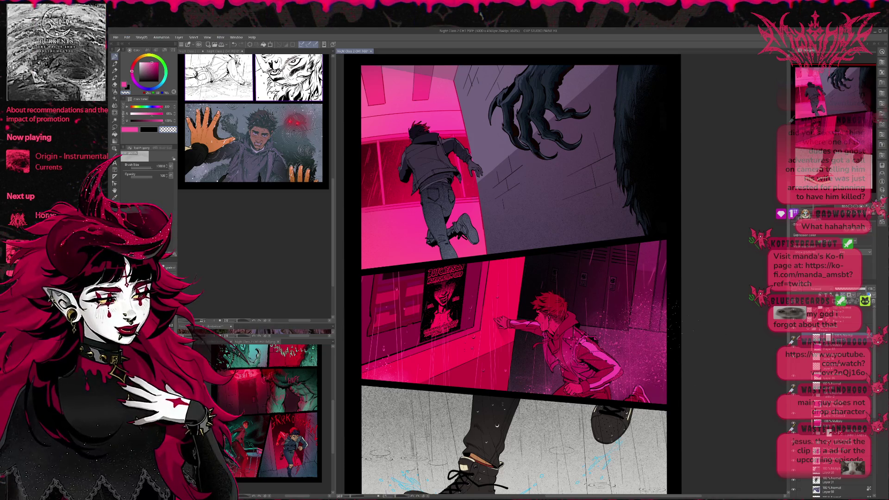
drag(611, 401, 574, 399)
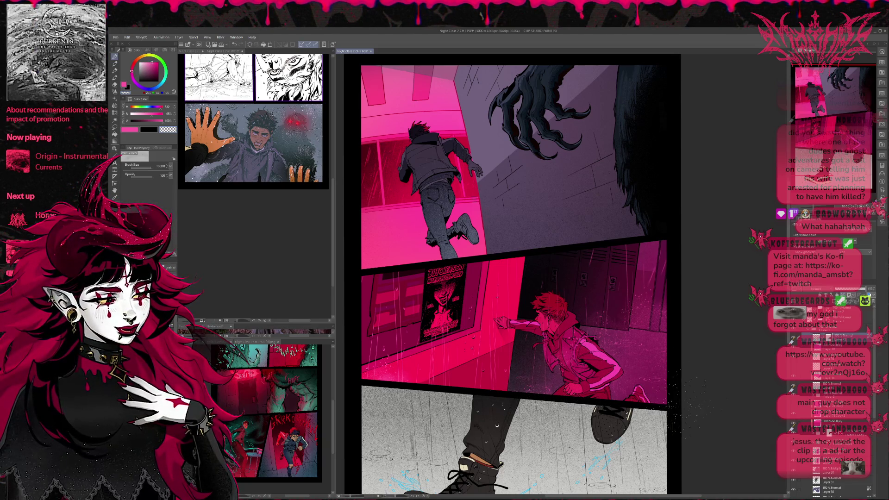
drag(666, 373, 675, 382)
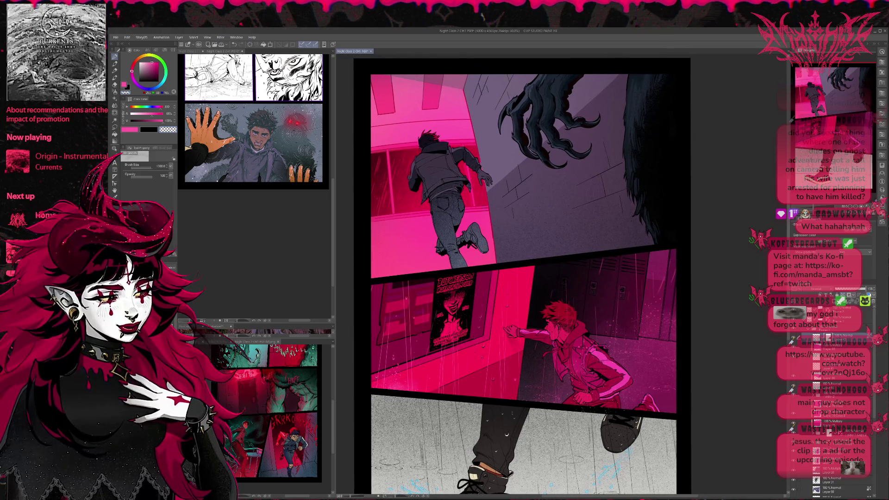
Toggle the colour layer on the panel's left half to switch it to a redder pink
drag(552, 338, 556, 341)
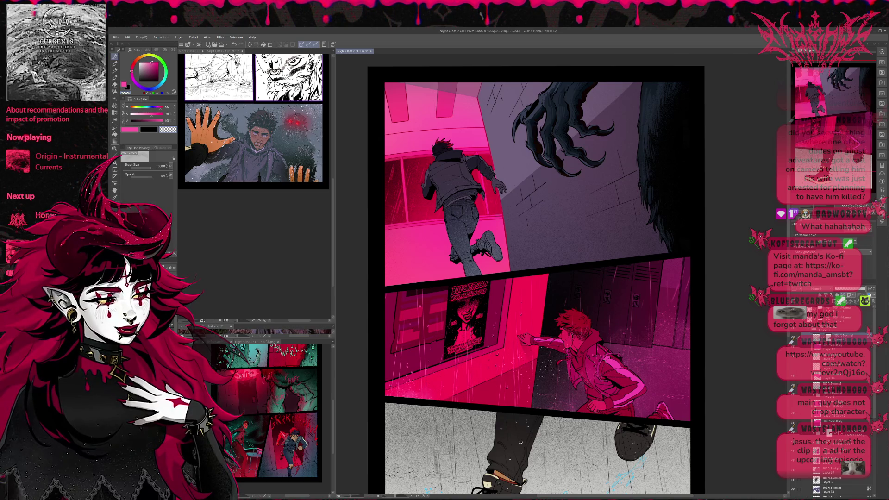
click(794, 411)
click(794, 411)
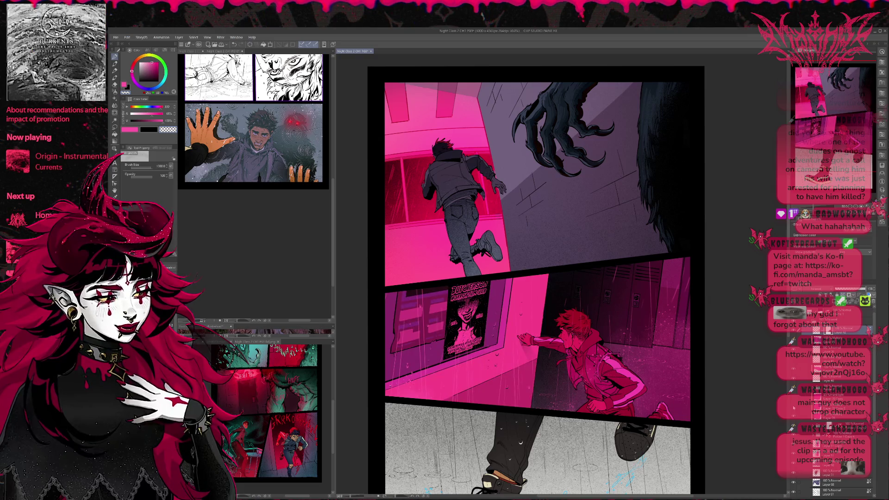
click(794, 407)
click(794, 407)
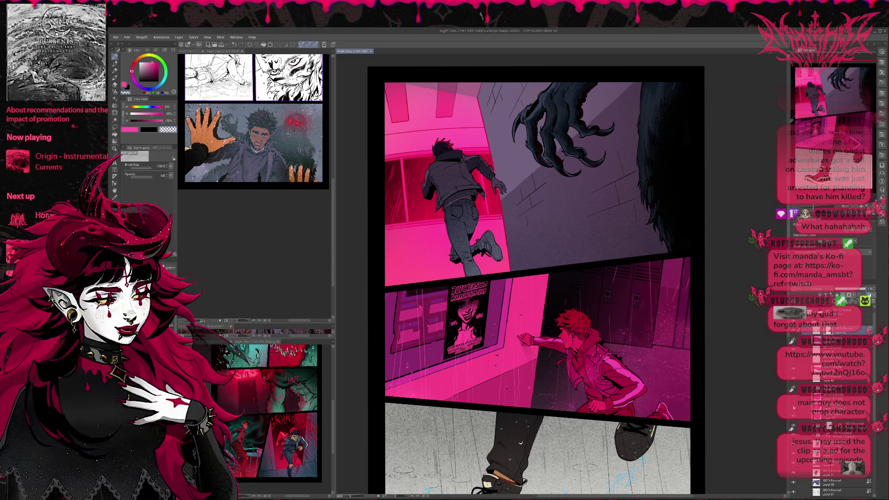
click(794, 408)
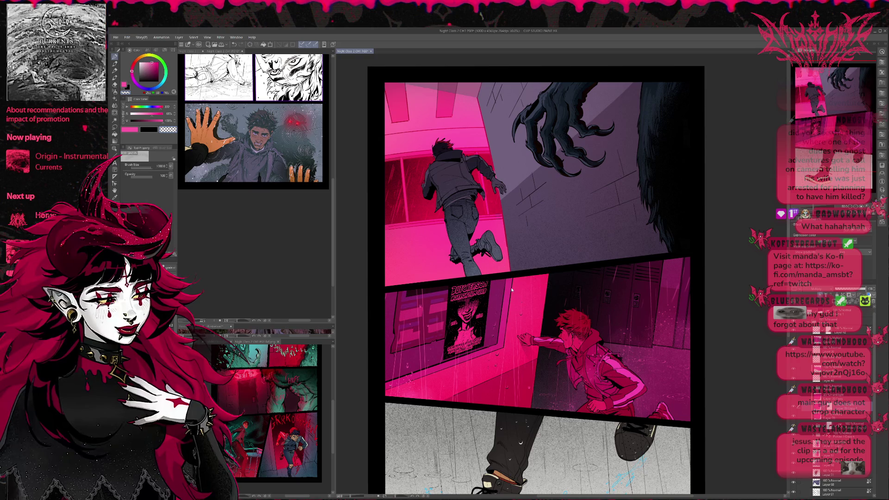
Compare darker and brighter pink on the window and wall around the poster, keeping the brighter pink
key(ctrl+z)
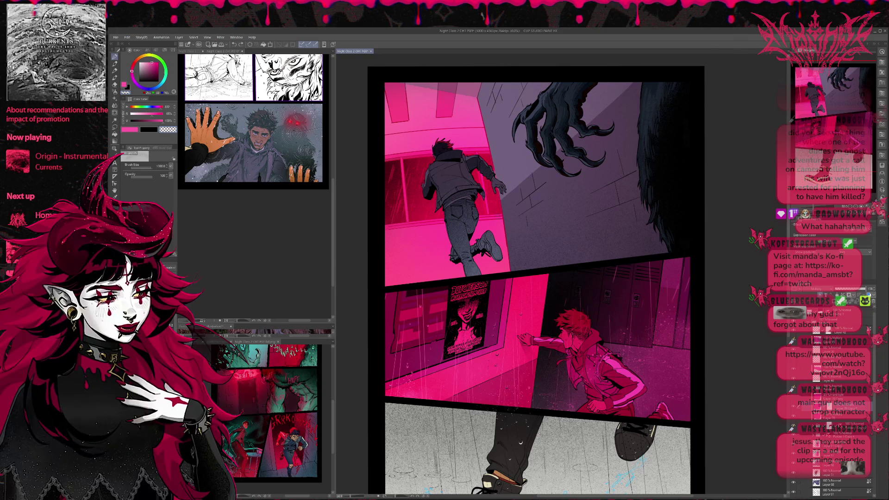
key(ctrl+z)
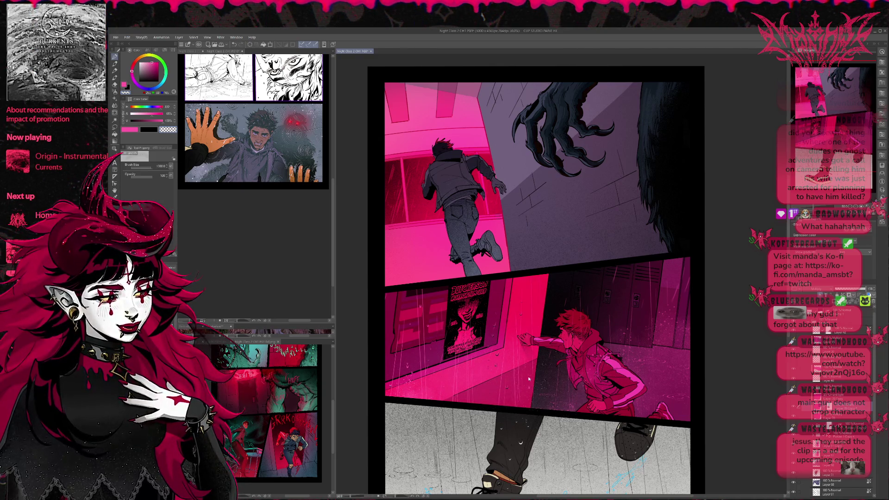
key(ctrl+y)
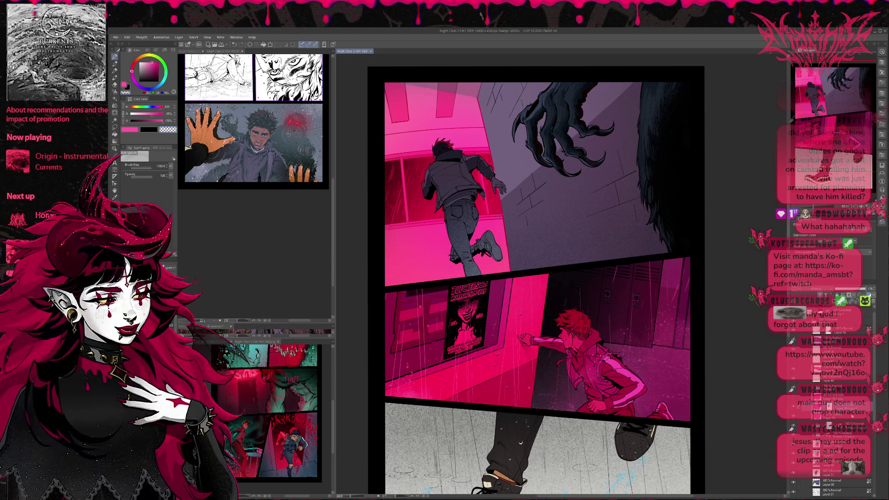
scroll(796, 429, down, 5)
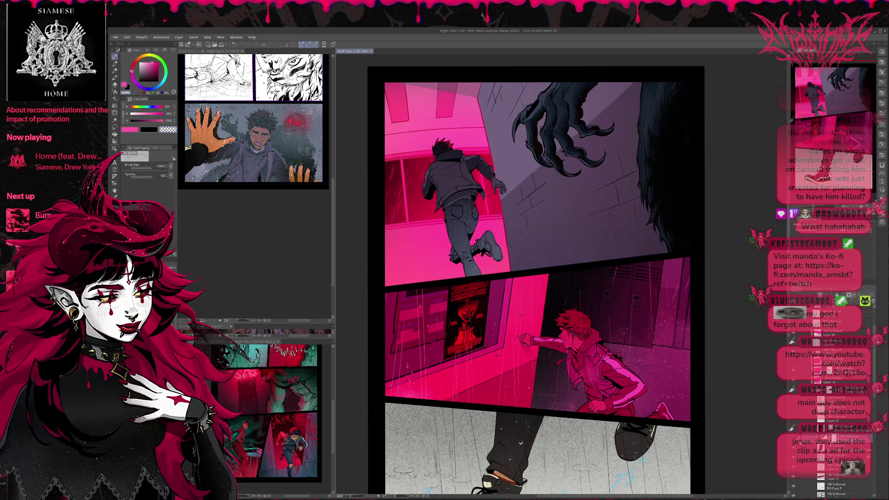
Compare the two poster versions and change the poster layer's opacity so it turns red-filled
key(ctrl+z)
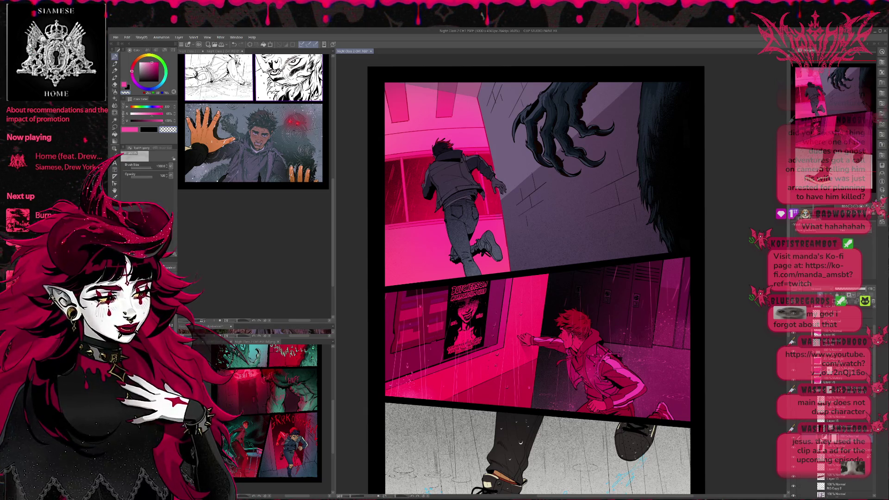
key(ctrl+y)
key(ctrl+z)
drag(859, 288, 866, 288)
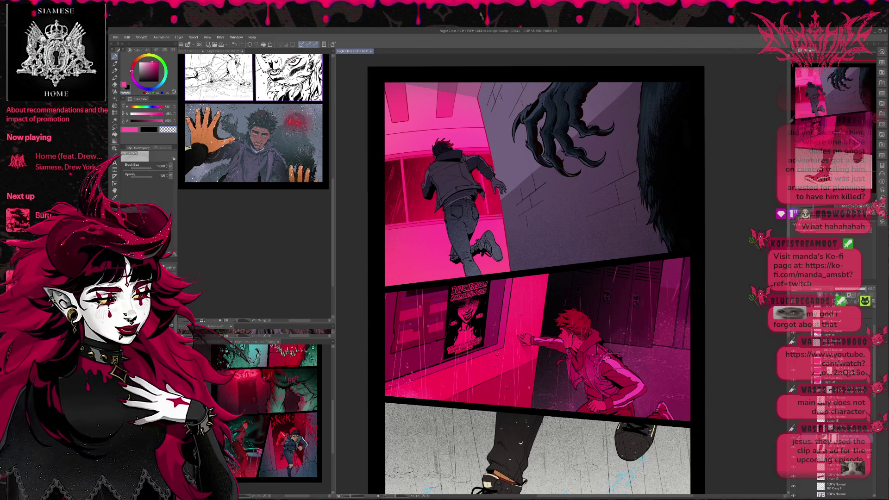
mouse_move(846, 293)
mouse_down()
mouse_move(833, 292)
mouse_move(888, 288)
mouse_move(806, 288)
mouse_up()
Paint red over the poster on a lower layer, comparing it with and without the paint
click(838, 448)
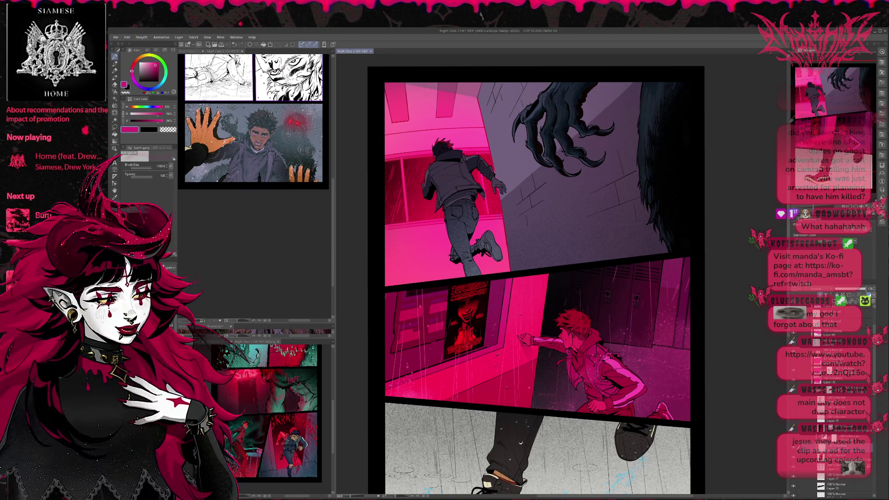
mouse_move(445, 305)
mouse_down()
mouse_move(451, 324)
mouse_move(468, 324)
mouse_move(463, 338)
mouse_up()
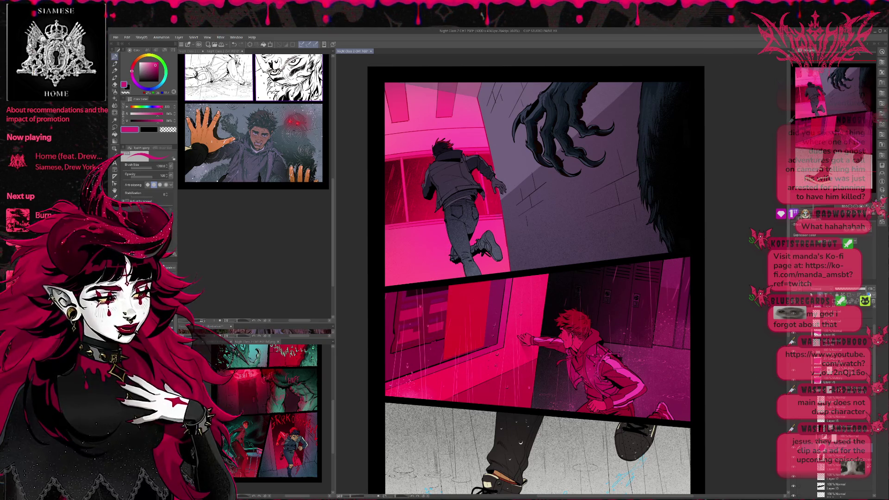
key(ctrl+z)
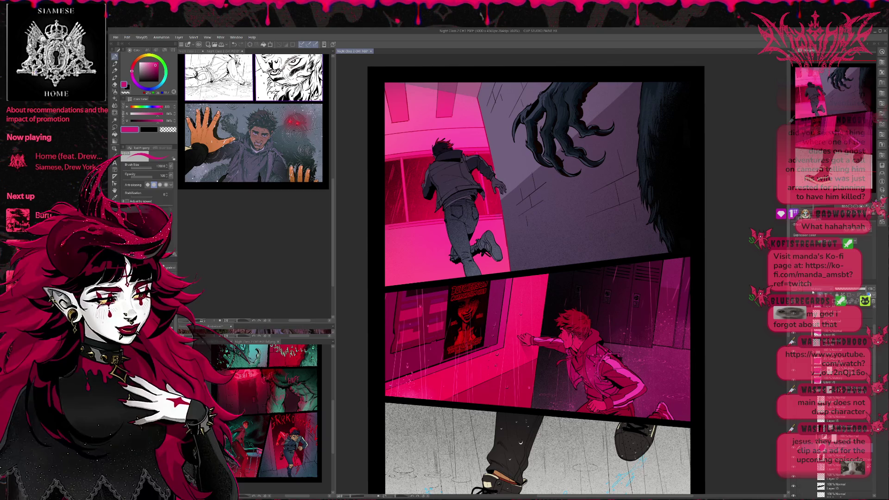
key(ctrl+y)
key(ctrl+z)
key(ctrl+y)
key(ctrl+z)
key(ctrl+y)
key(ctrl+z)
key(ctrl+y)
key(ctrl+z)
key(ctrl+y)
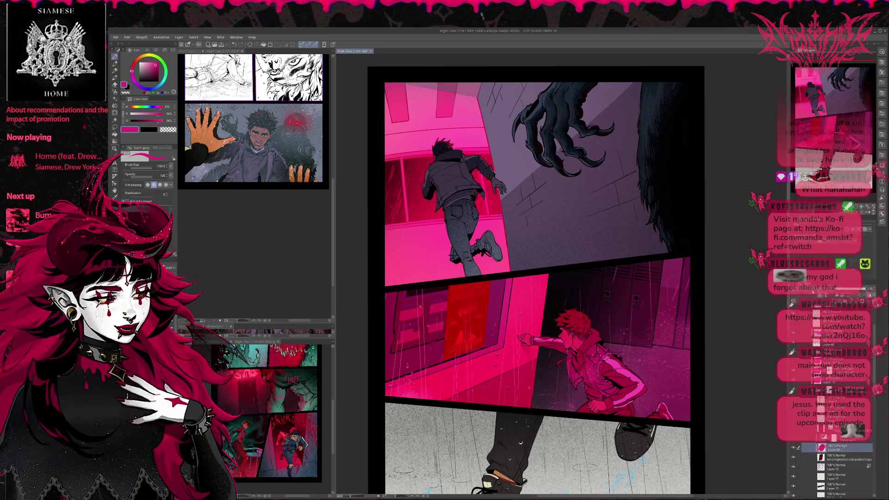
Compare the wall poster with and without the flat red paint, ending on the detailed poster
key(ctrl+z)
key(ctrl+y)
key(ctrl+z)
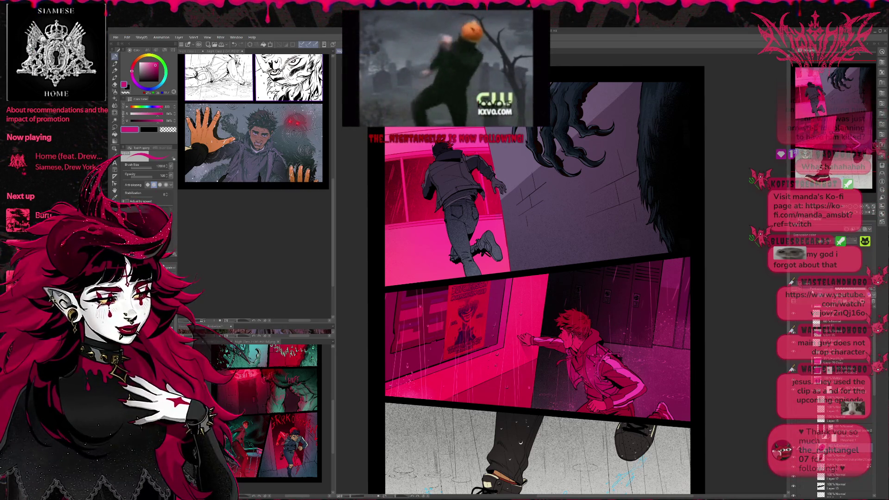
key(ctrl+y)
key(ctrl+z)
key(ctrl+y)
key(ctrl+z)
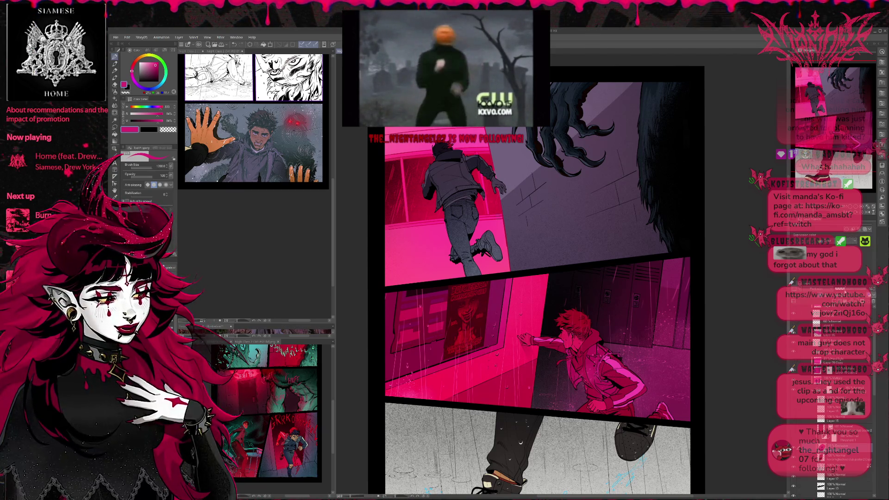
key(ctrl+z)
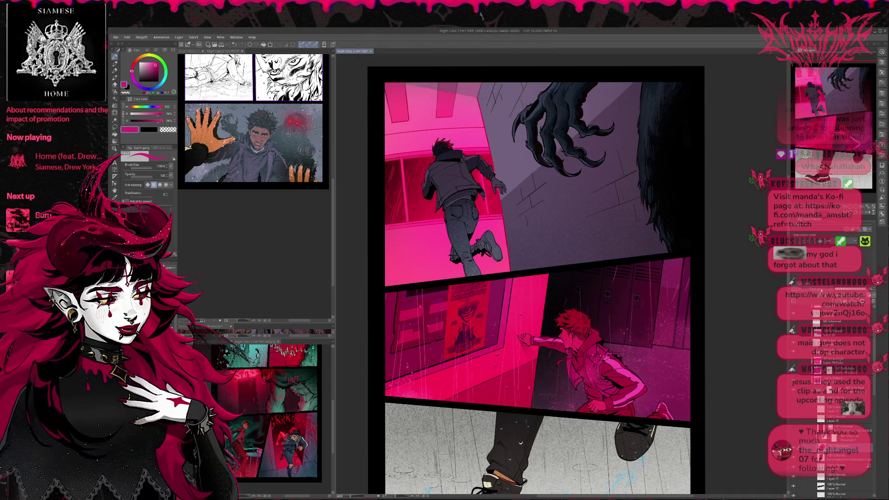
key(ctrl+y)
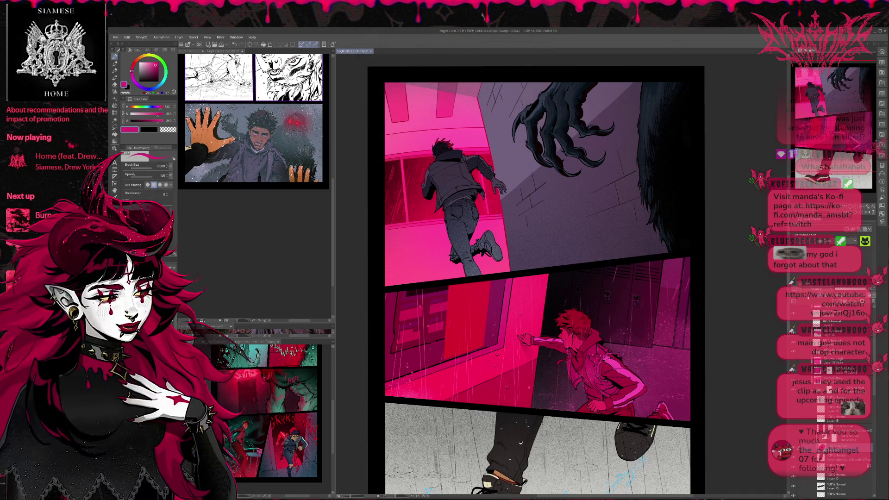
key(ctrl+z)
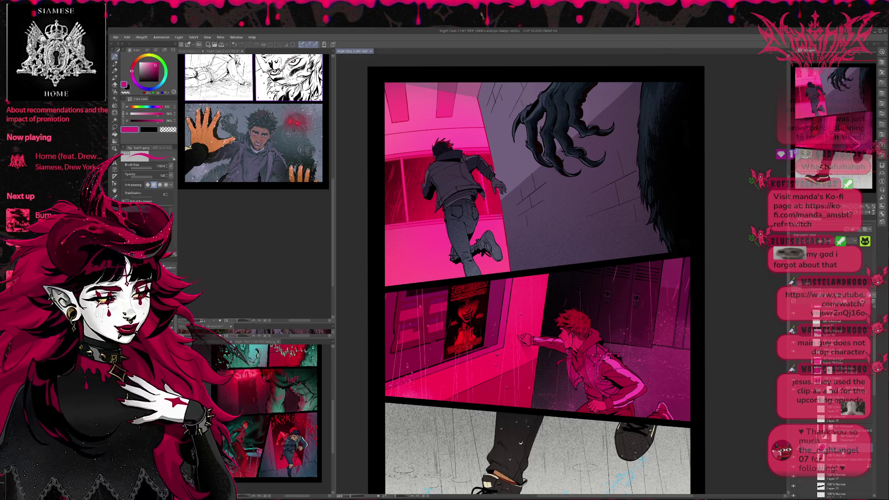
On the copied poster layer, compare the wall with and without the poster artwork
click(838, 460)
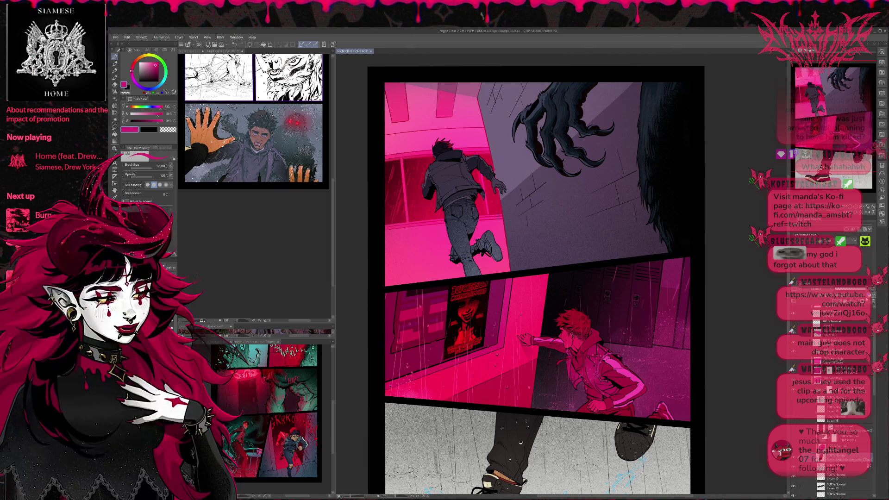
click(793, 240)
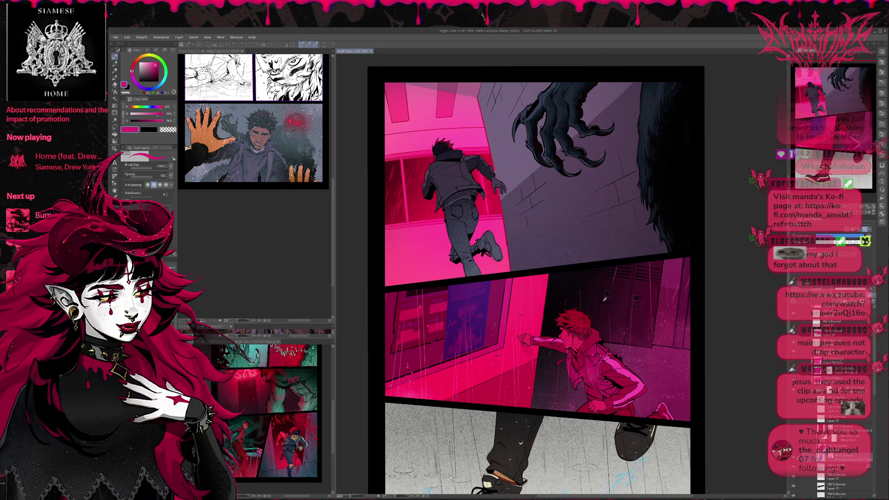
key(ctrl+z)
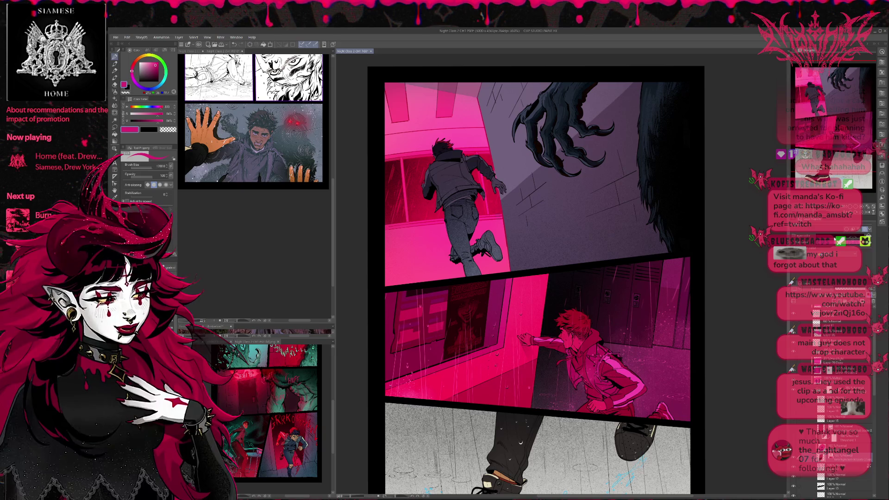
key(ctrl+z)
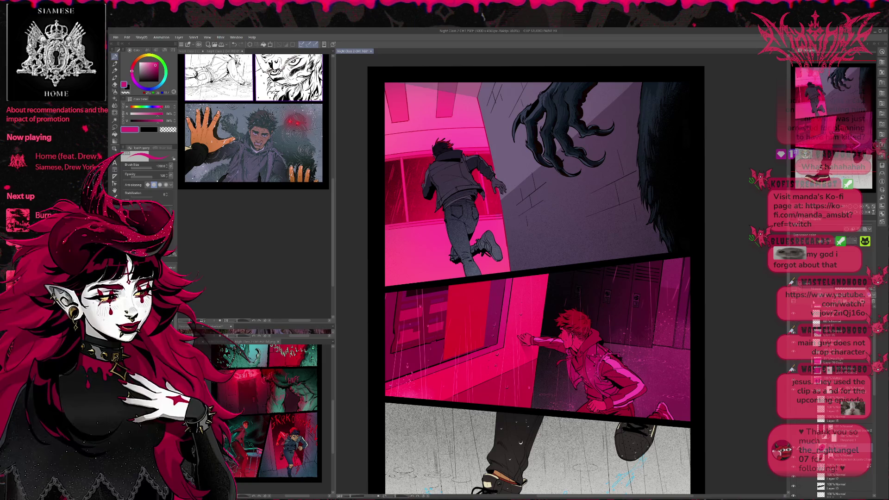
key(ctrl+y)
key(ctrl+z)
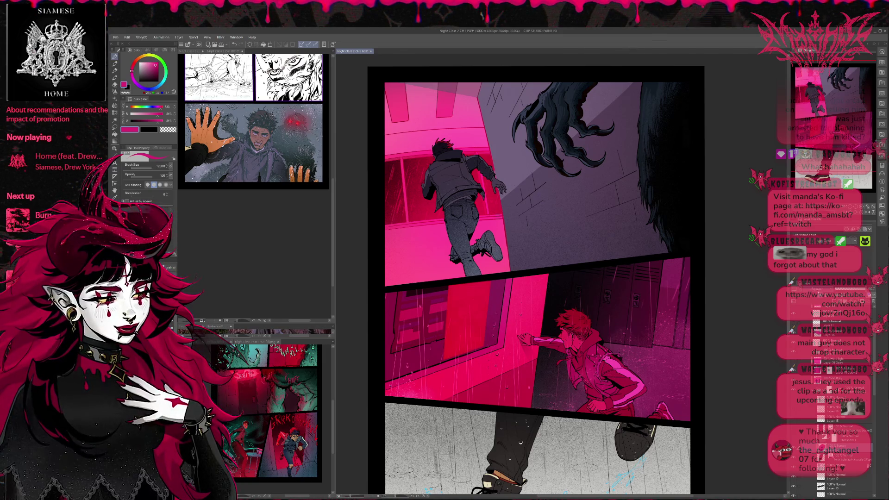
key(ctrl+y)
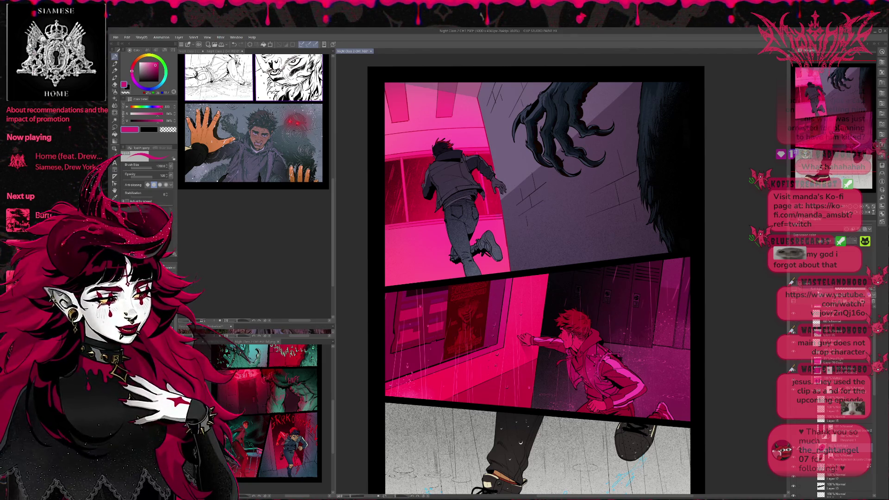
key(ctrl+z)
key(ctrl+y)
key(ctrl+z)
key(ctrl+y)
key(ctrl+z)
key(ctrl+y)
key(ctrl+y)
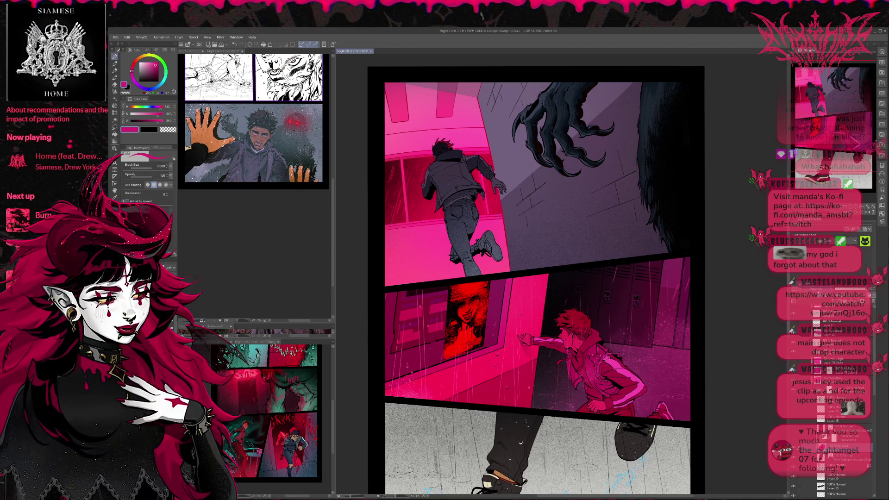
key(ctrl+z)
key(ctrl+y)
key(ctrl+z)
key(ctrl+y)
key(ctrl+z)
key(ctrl+z)
key(ctrl+z)
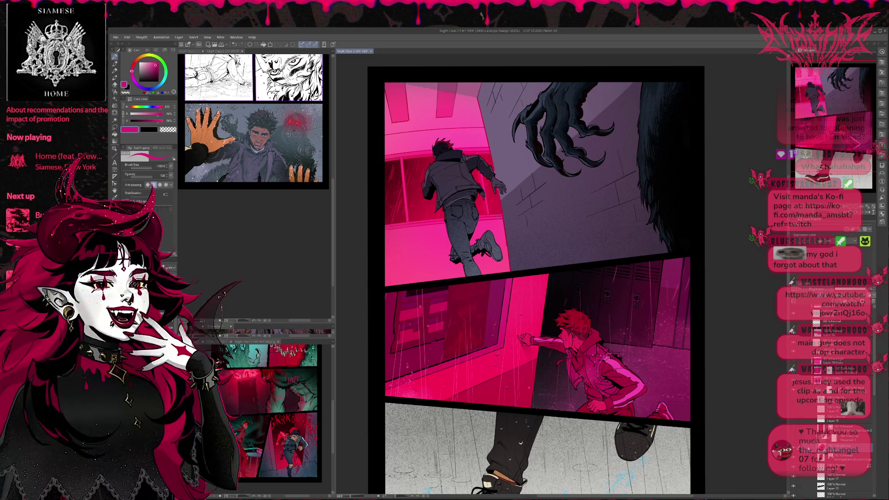
Weigh the darker poster against the lighter monochrome version and keep the lighter one
key(ctrl+y)
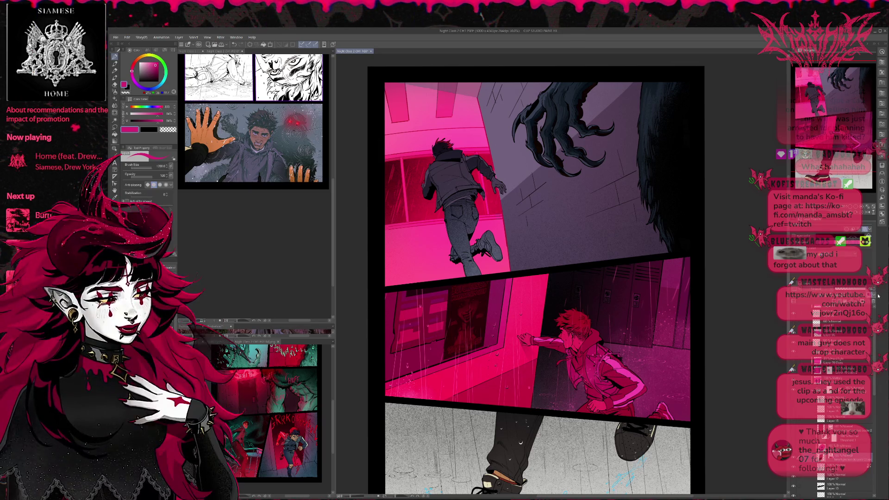
key(ctrl+y)
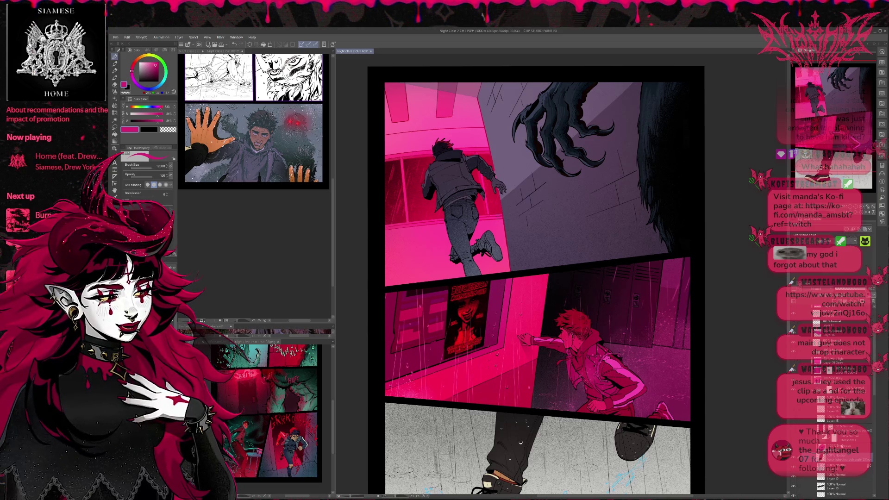
key(ctrl+y)
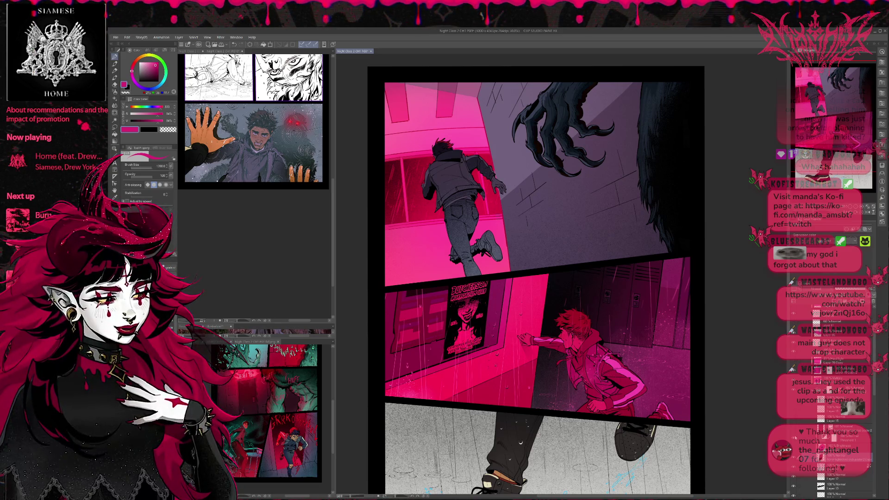
key(ctrl+z)
key(ctrl+y)
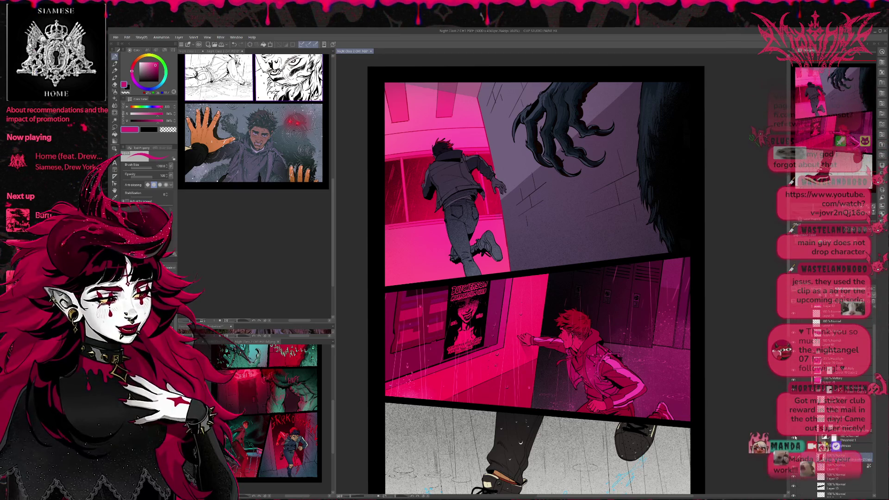
Try the other poster layers and settle on the poster version with title text
click(839, 438)
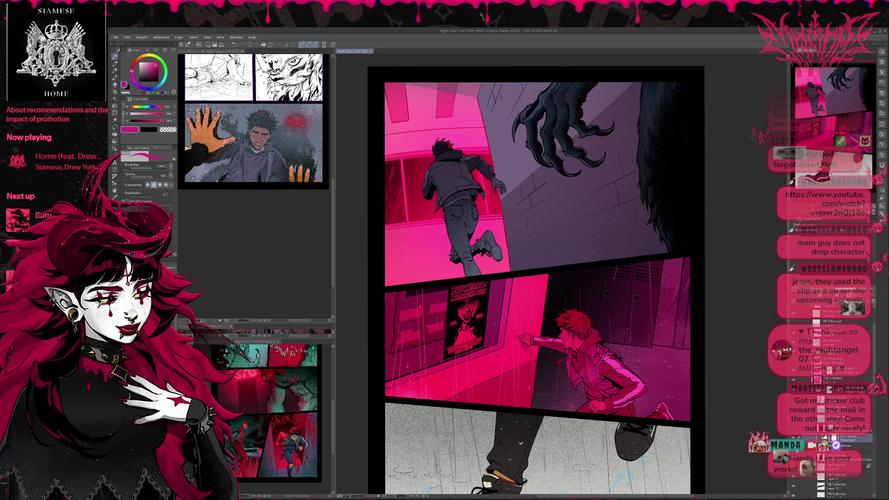
click(843, 446)
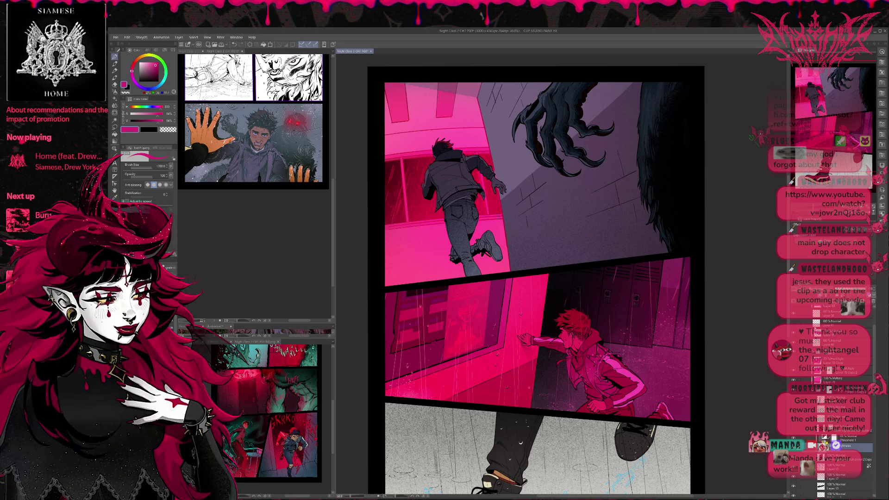
key(ctrl+z)
key(ctrl+z)
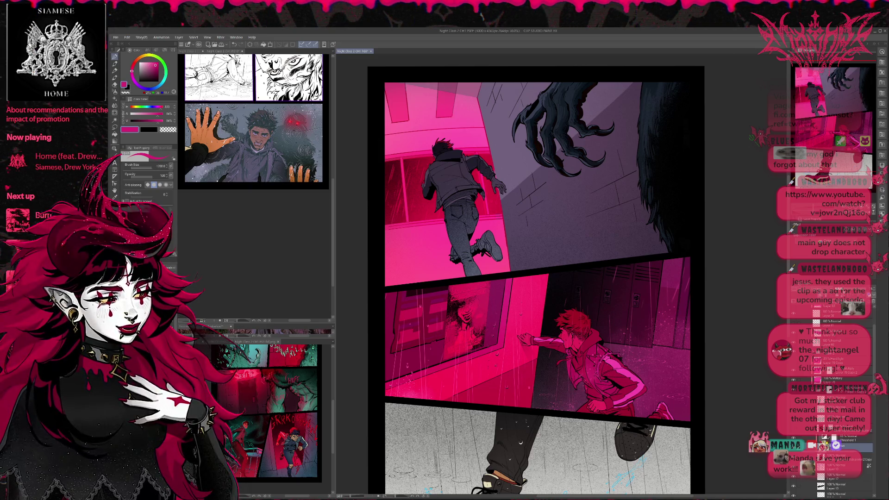
key(ctrl+z)
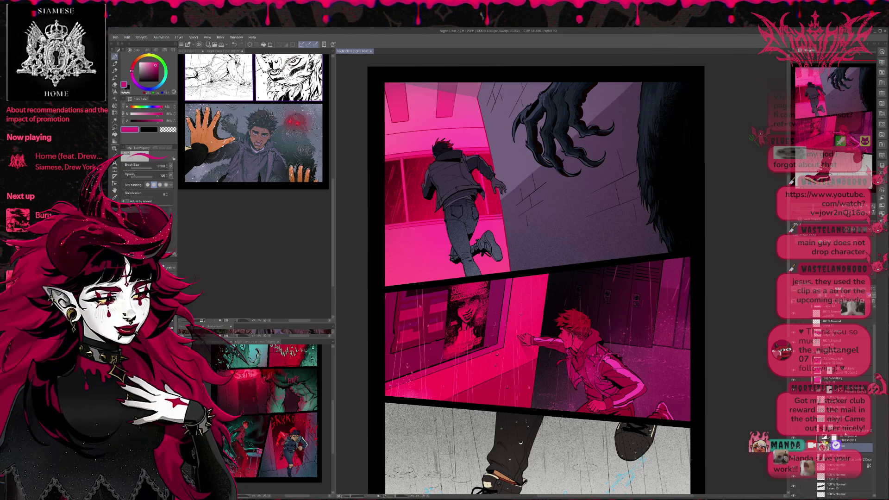
click(846, 437)
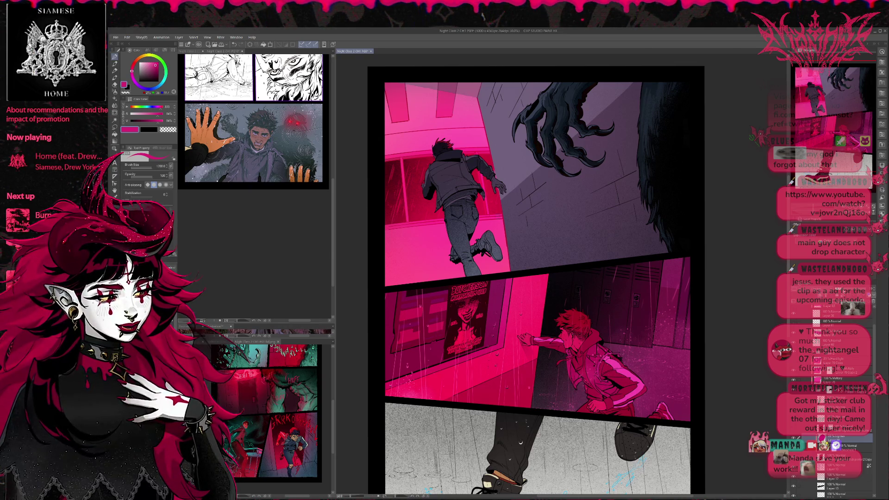
key(ctrl+z)
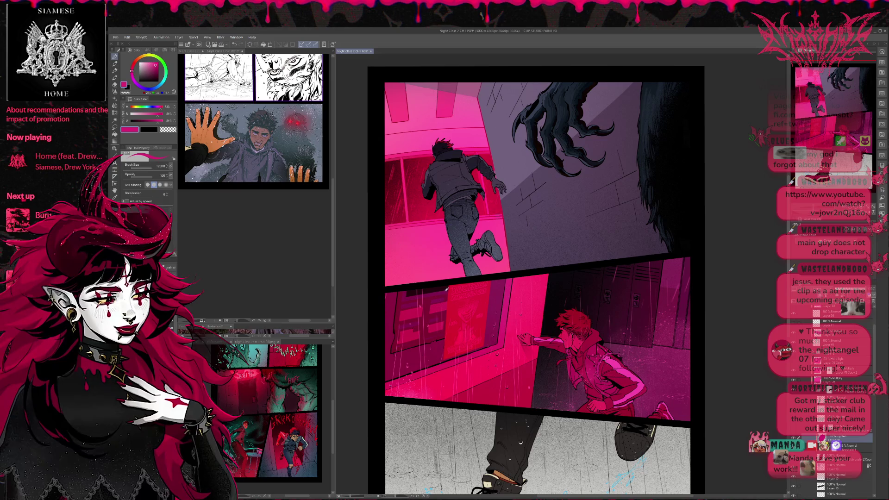
key(ctrl+y)
alt+click(467, 293)
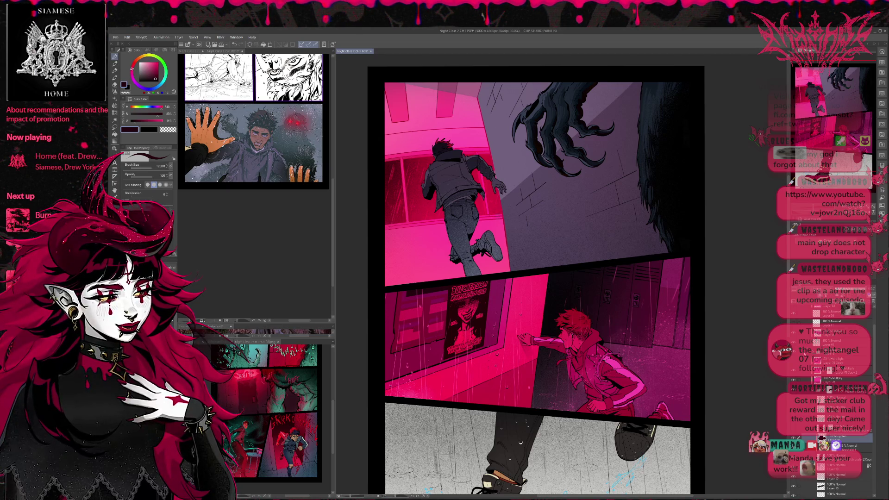
Darken the poster with a broad soft stroke, then lighten it to reveal its printed face
click(848, 446)
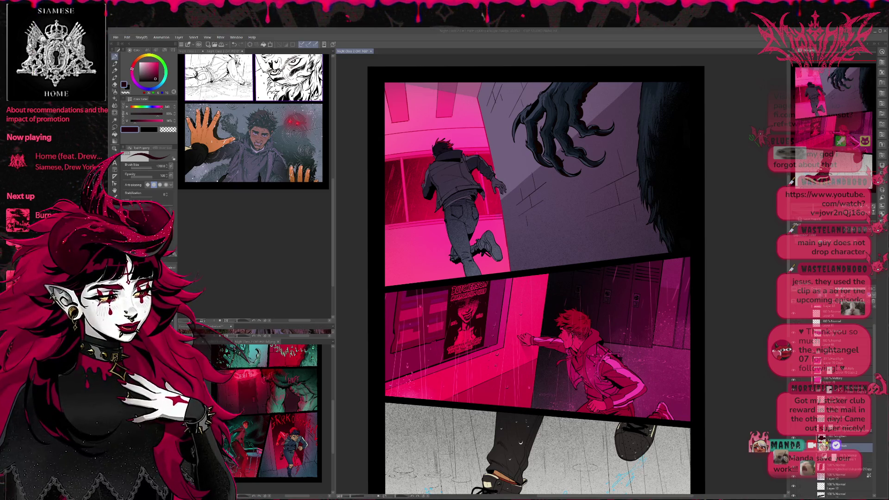
click(502, 331)
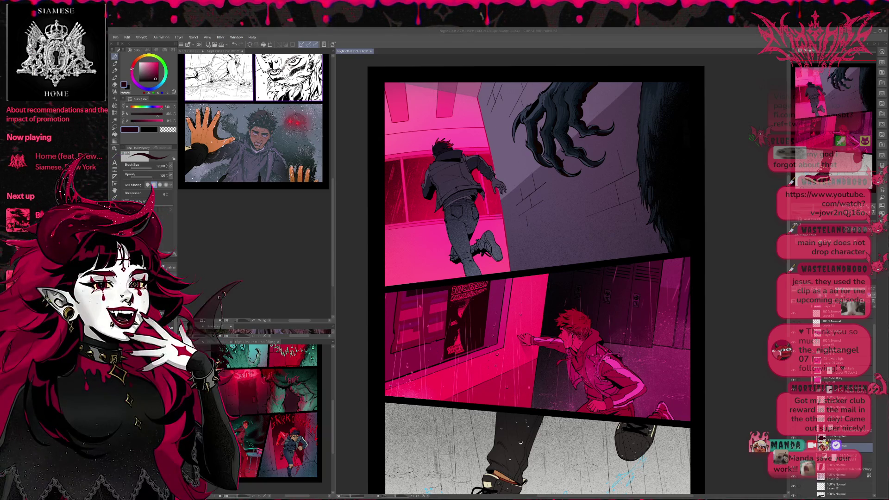
click(504, 320)
key(b)
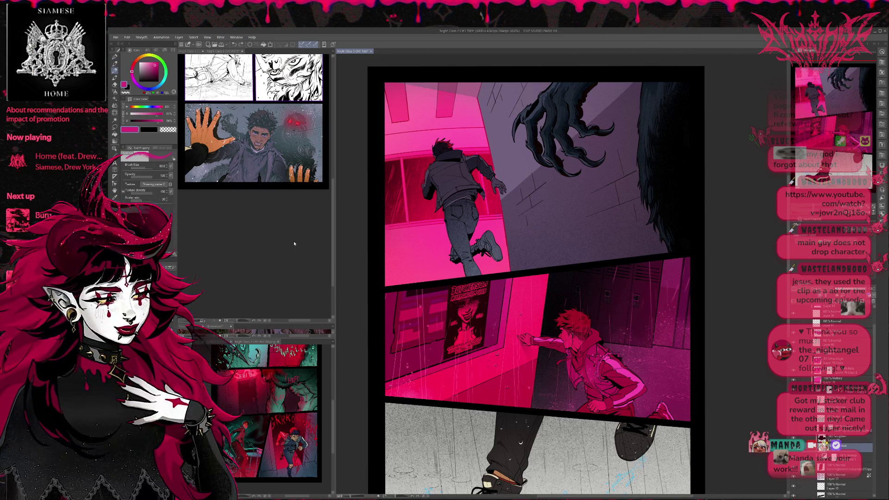
key(e)
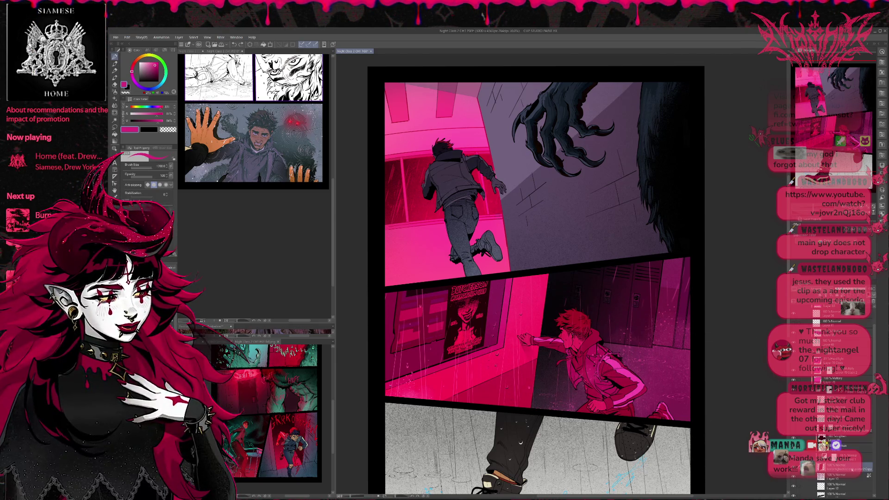
Eyedrop the artwork's pink for the Lighten blend layer
click(840, 439)
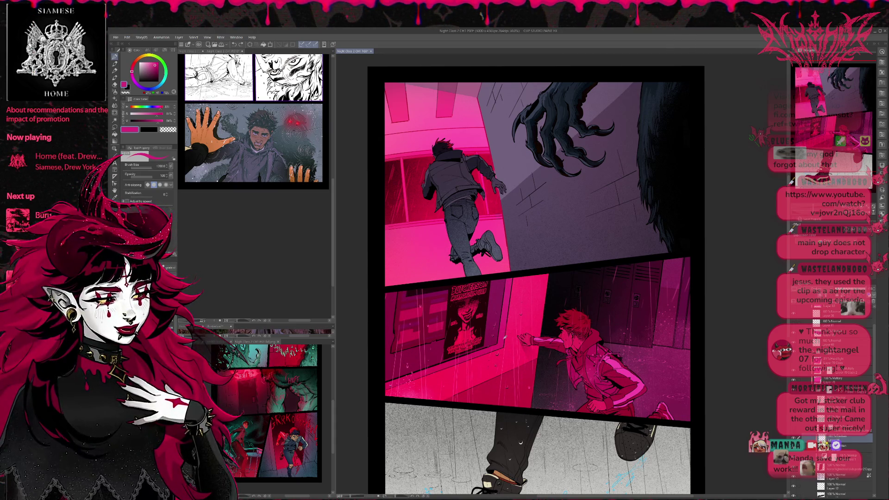
alt+click(518, 306)
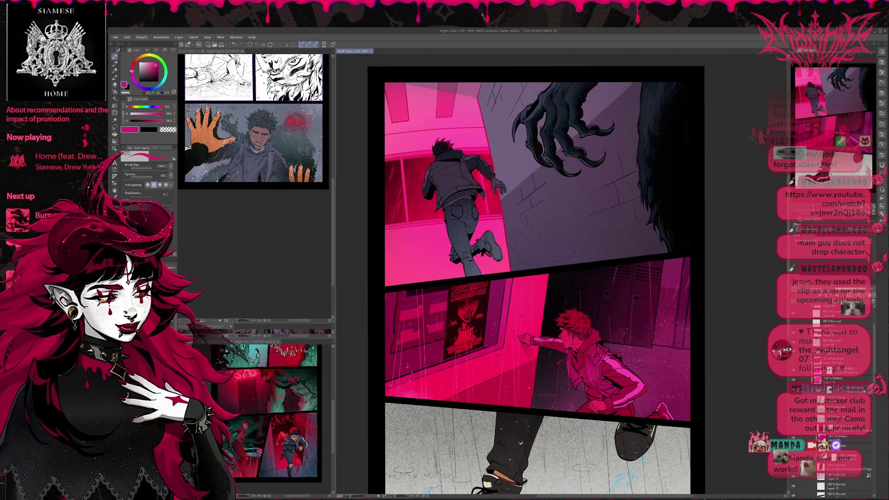
click(844, 438)
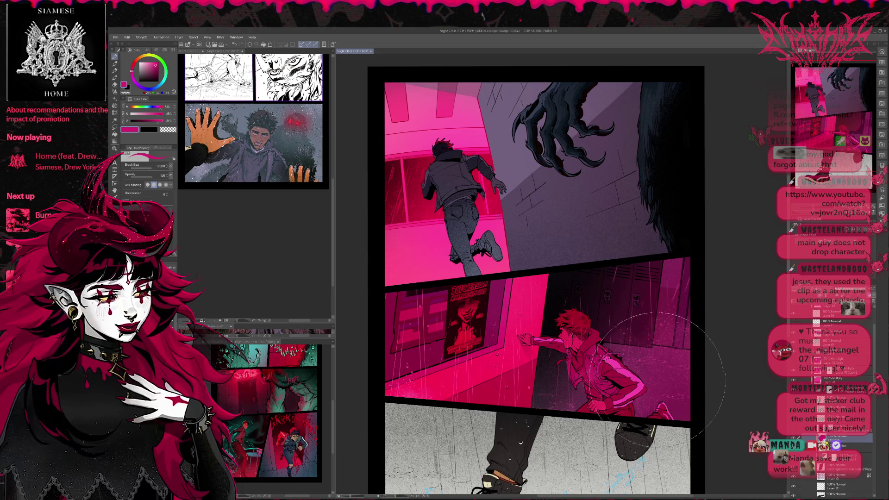
scroll(502, 329, up, 3)
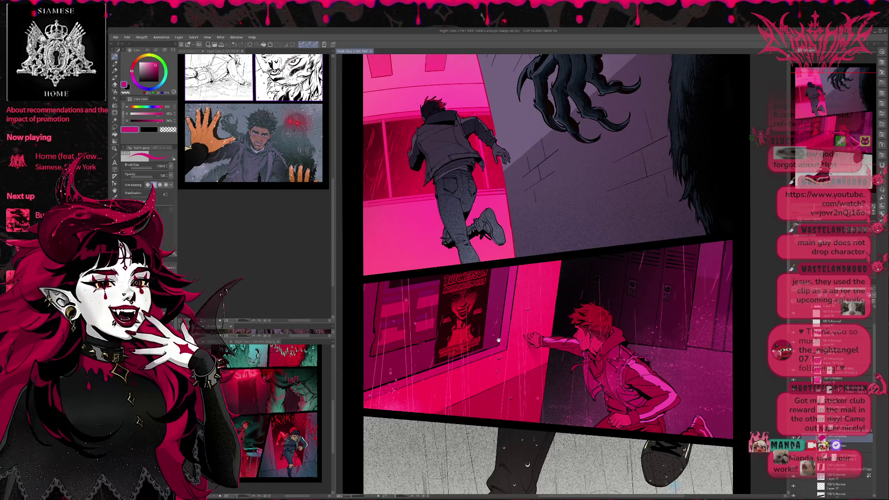
Zoom in on the middle panel and hide the red colour and magenta glow layers
scroll(516, 322, up, 1)
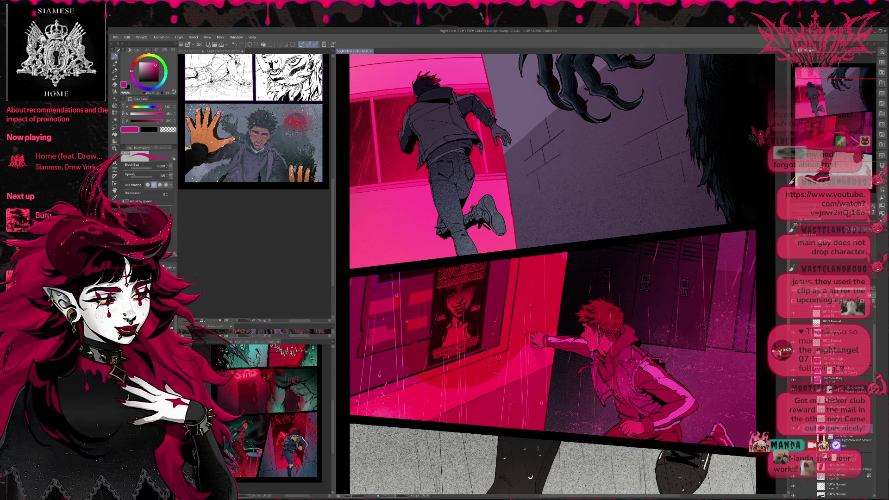
click(841, 443)
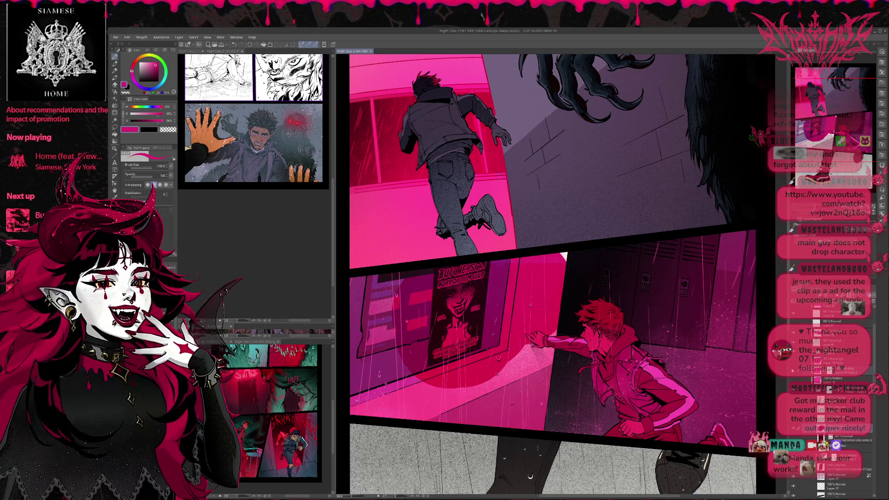
click(795, 428)
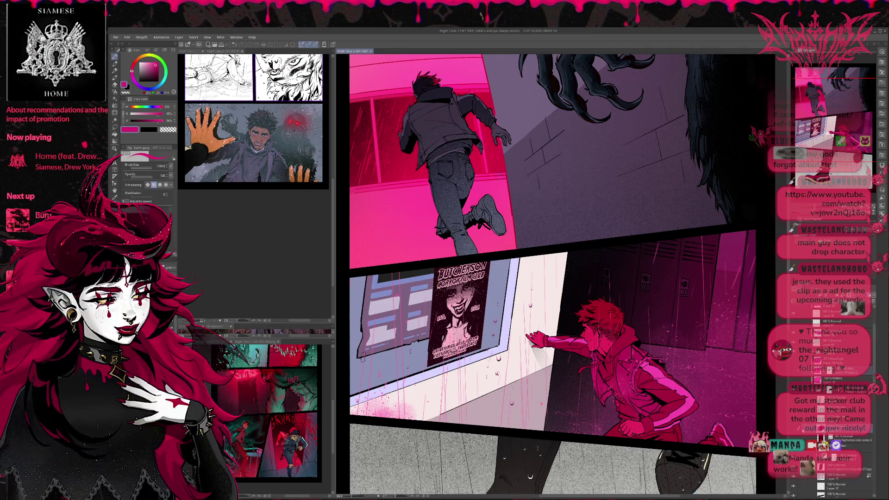
Hide, delete and restore the lower poster layers to compare darker, muted poster versions
click(838, 438)
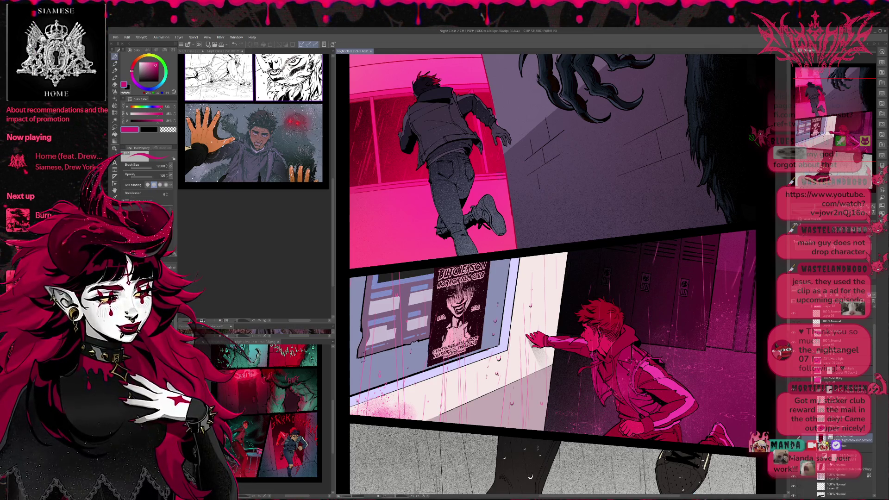
click(835, 468)
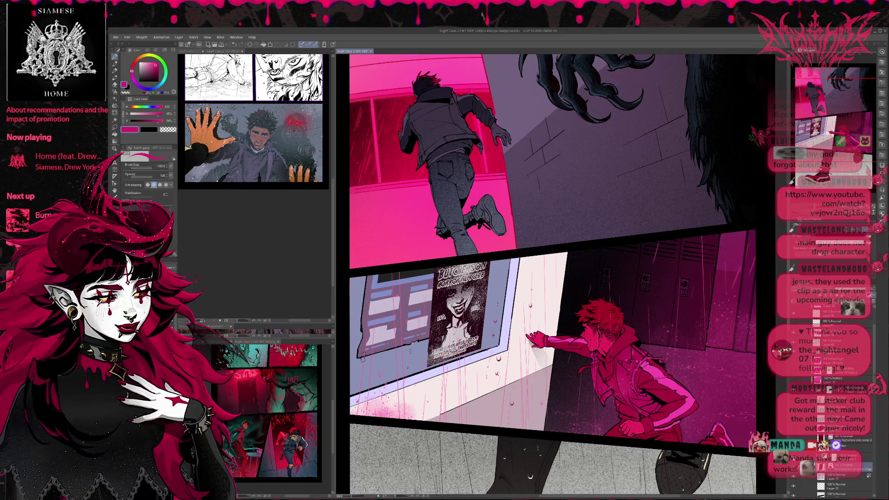
click(841, 472)
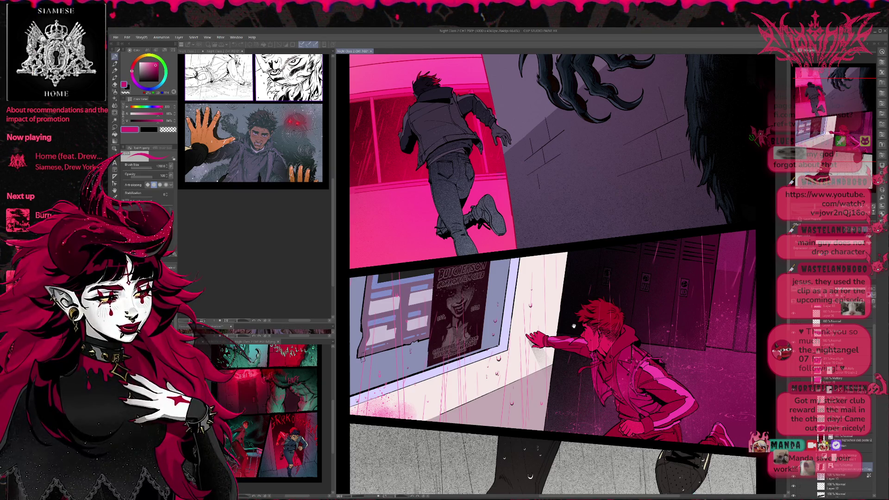
key(Delete)
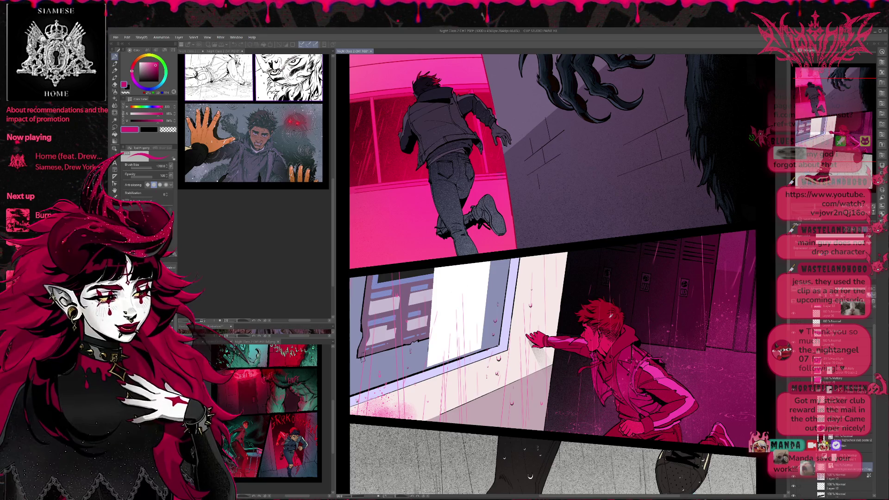
key(ctrl+z)
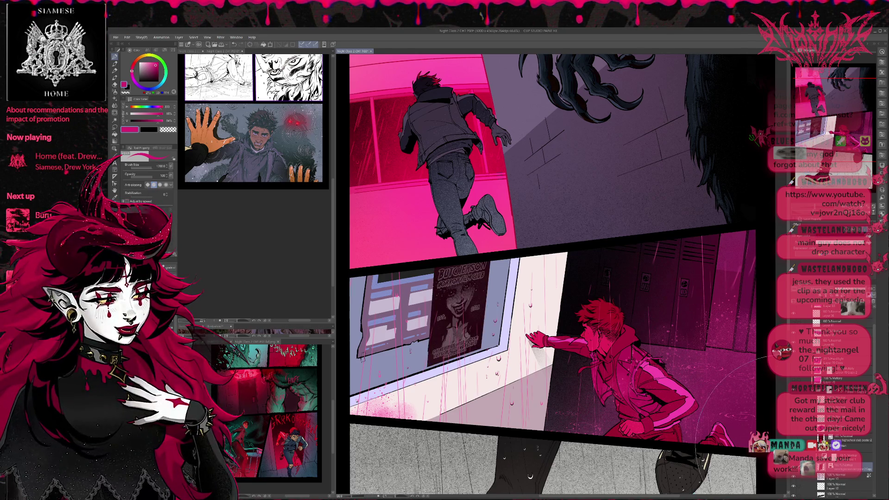
key(ctrl+z)
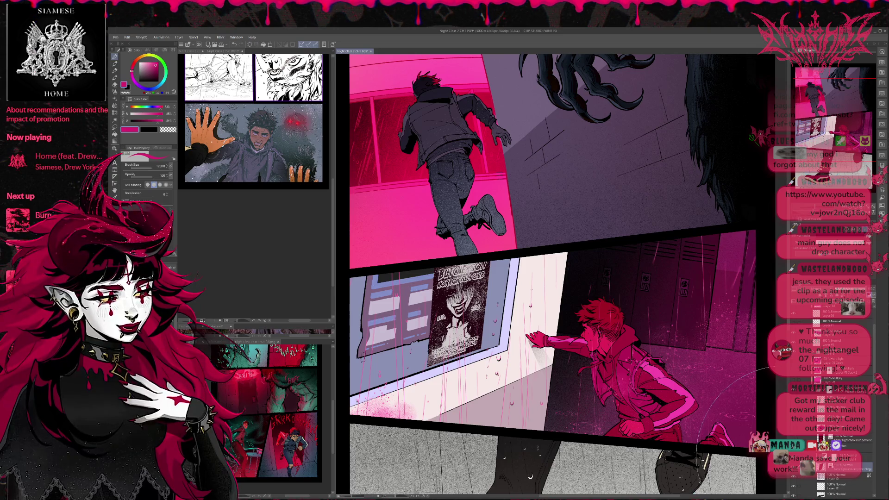
click(842, 457)
click(844, 469)
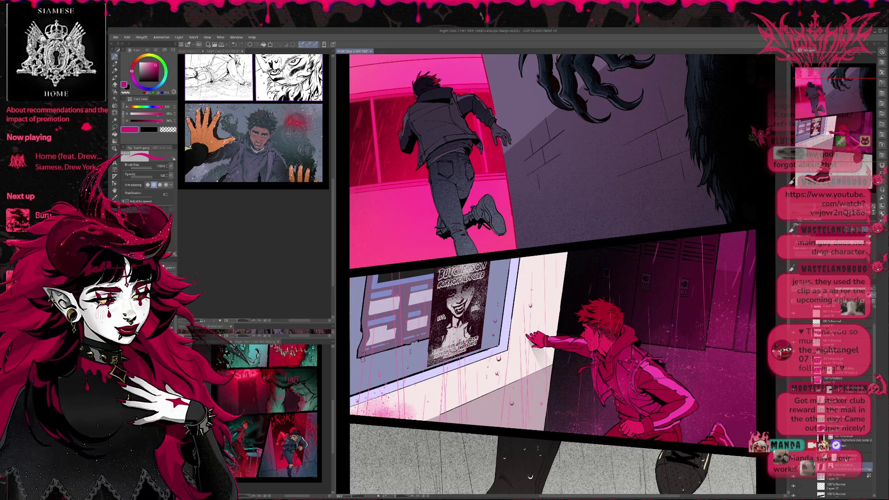
key(ctrl+y)
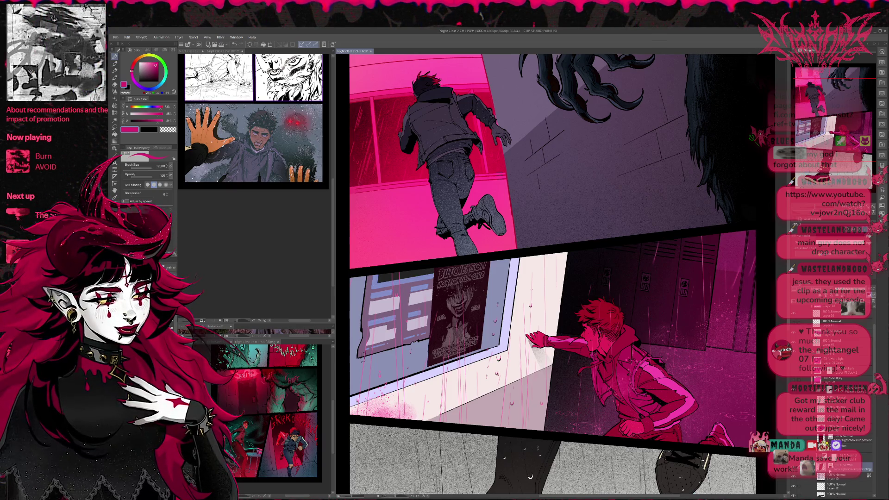
key(ctrl+z)
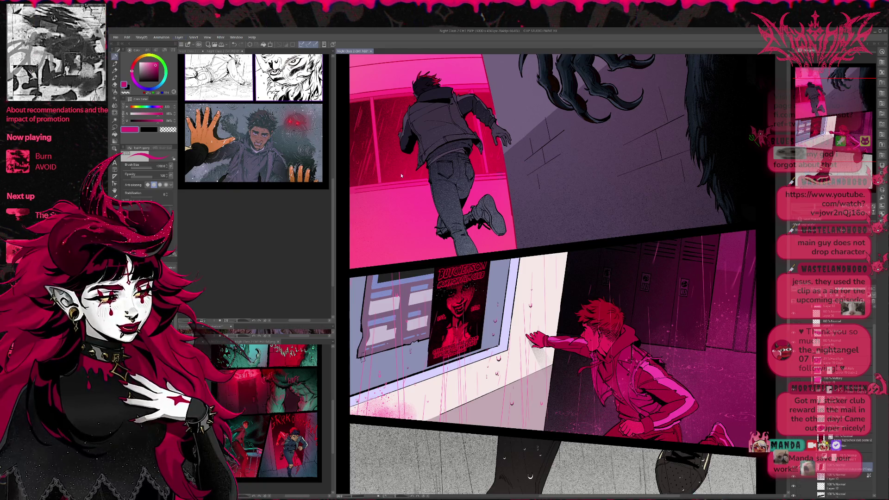
Save the page and compare solid red against pink-magenta colourings of the poster
key(ctrl+s)
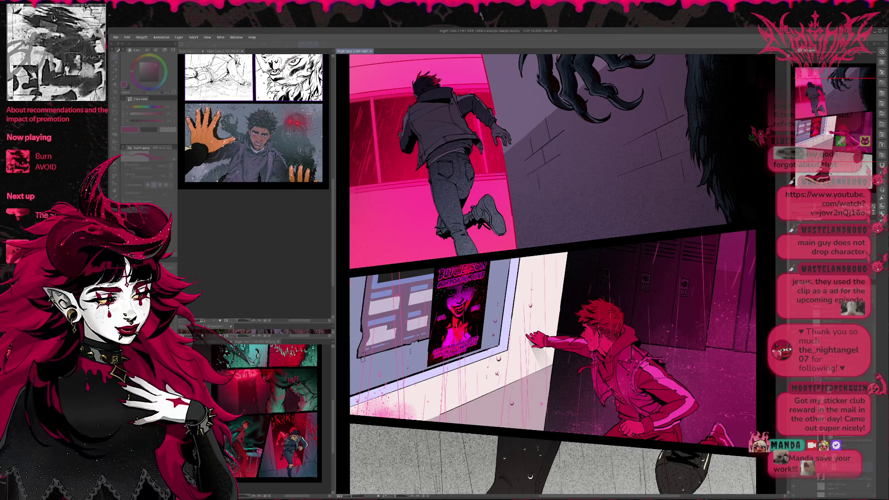
key(ctrl+z)
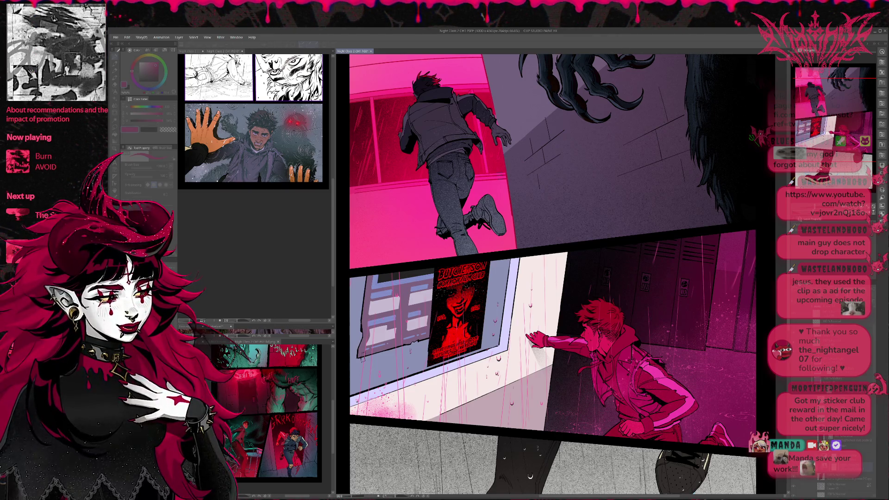
key(ctrl+y)
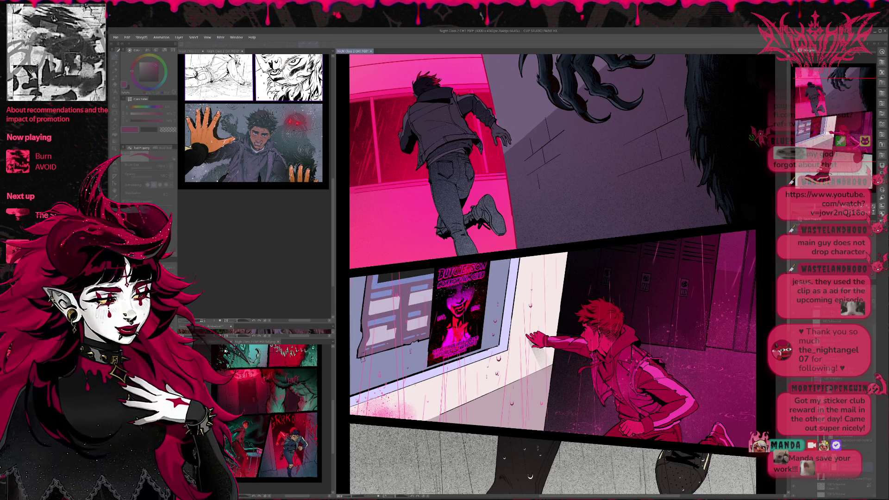
key(ctrl+z)
key(ctrl+y)
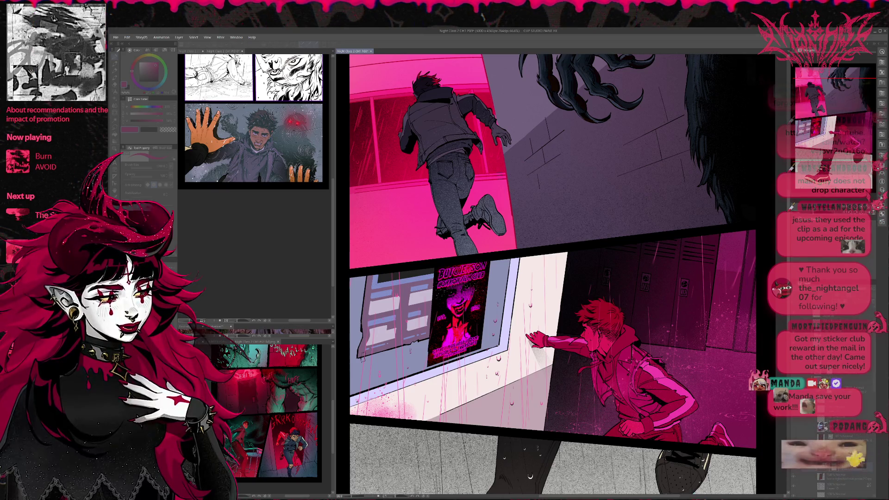
Step the poster to a darker muted version, then hide the coloured poster layer
key(ctrl+z)
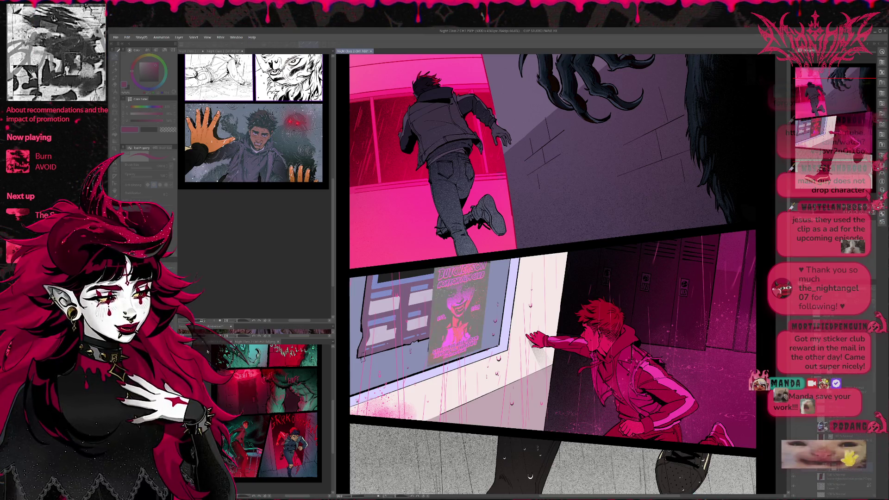
key(ctrl+z)
key(ctrl+z)
key(ctrl+z)
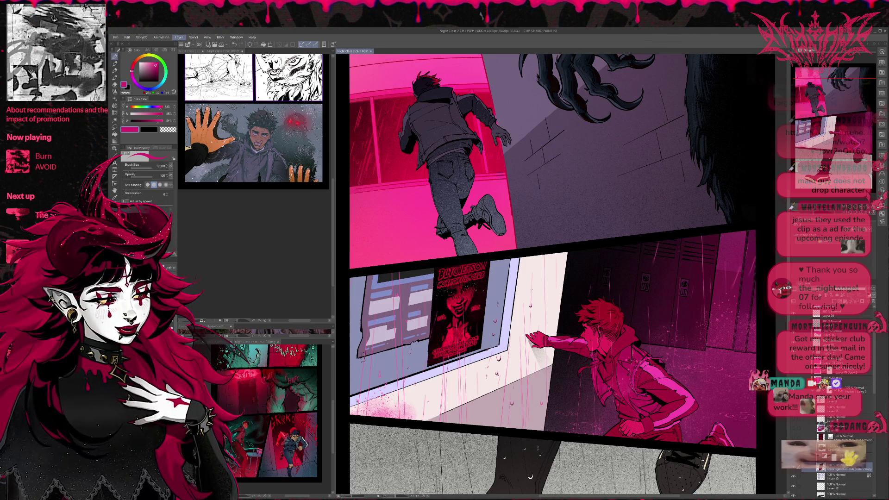
click(793, 469)
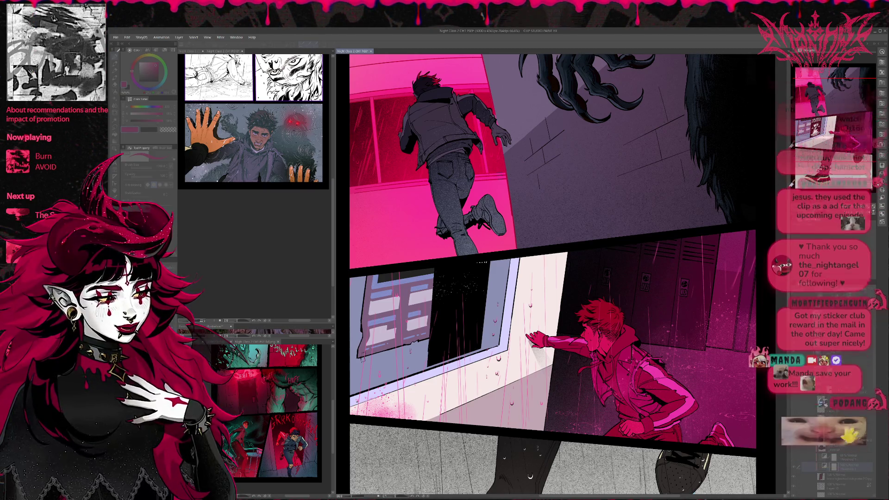
Restore the black-and-white Butcherson Horror Film Club poster on the window
key(ctrl+z)
key(ctrl+y)
key(ctrl+z)
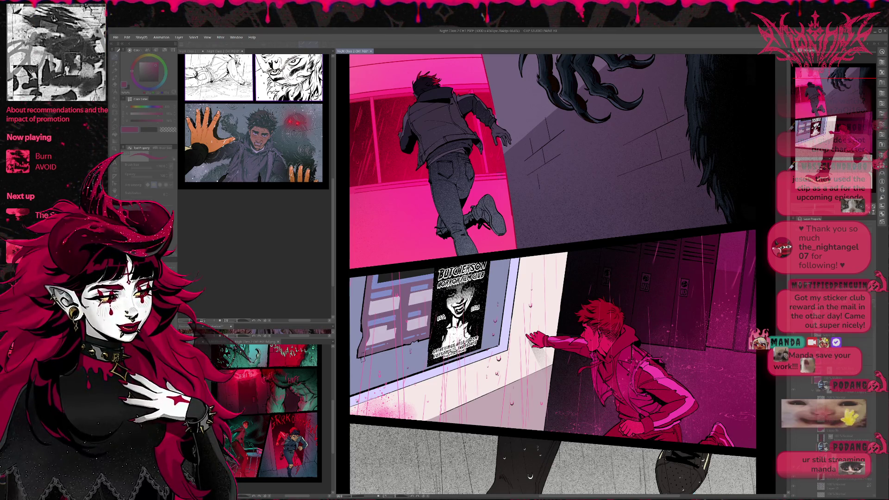
key(Tab)
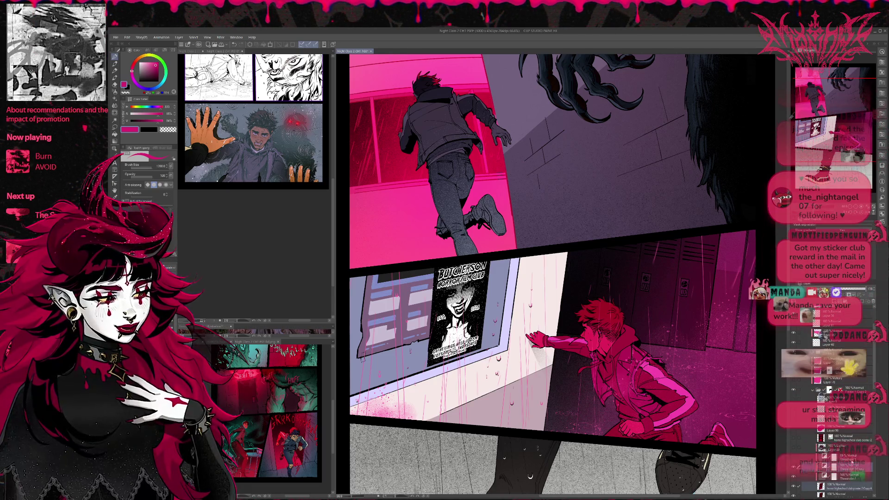
Hide part of the poster's lettering, sample its pale near-white colour, and save the page
click(843, 489)
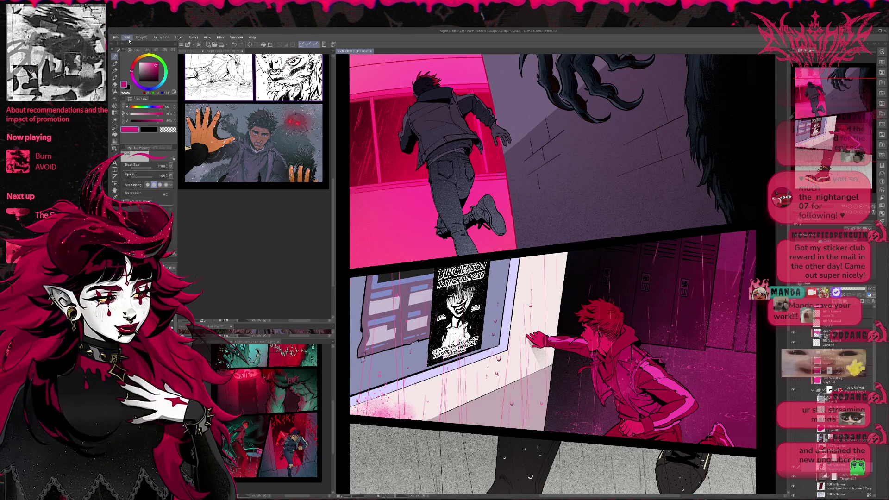
scroll(833, 407, down, 3)
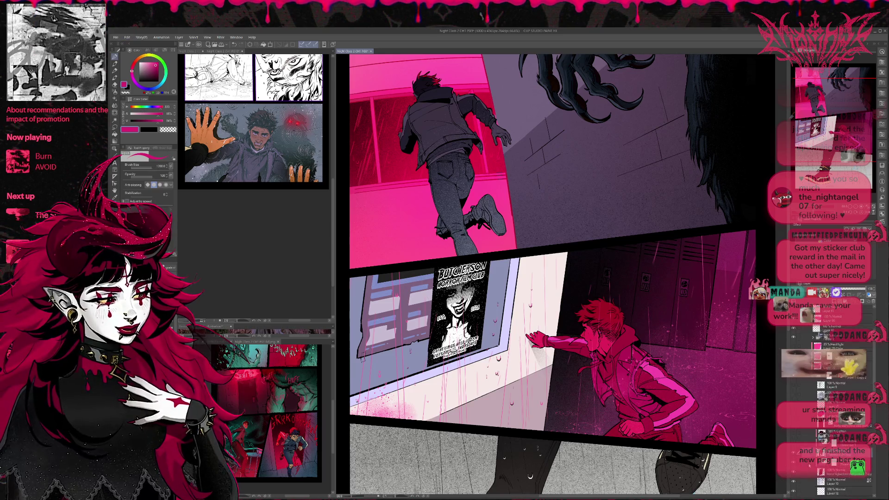
click(794, 458)
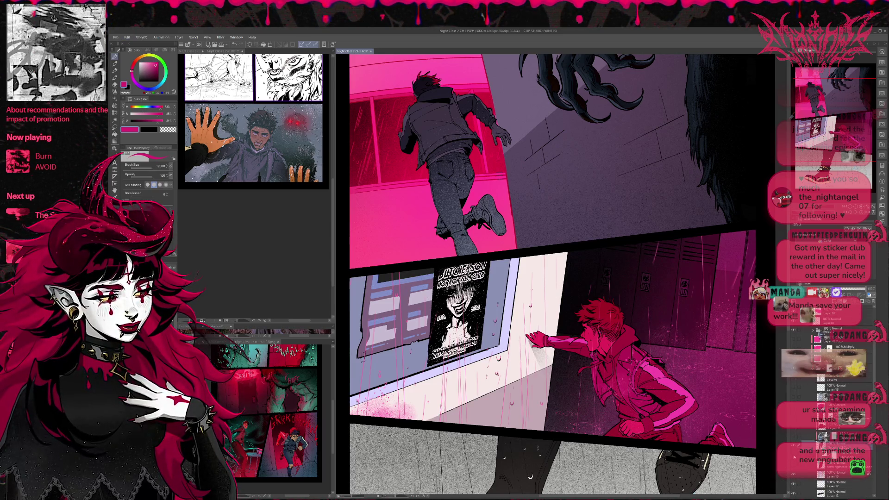
click(834, 457)
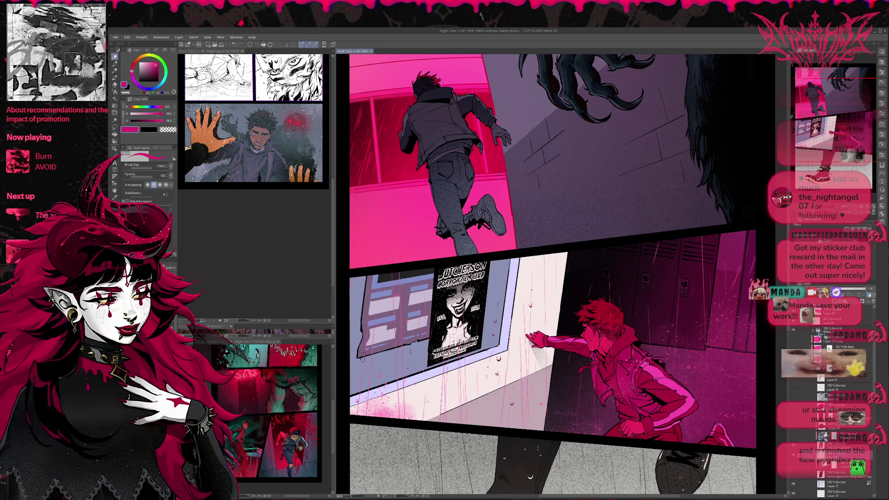
alt+click(453, 332)
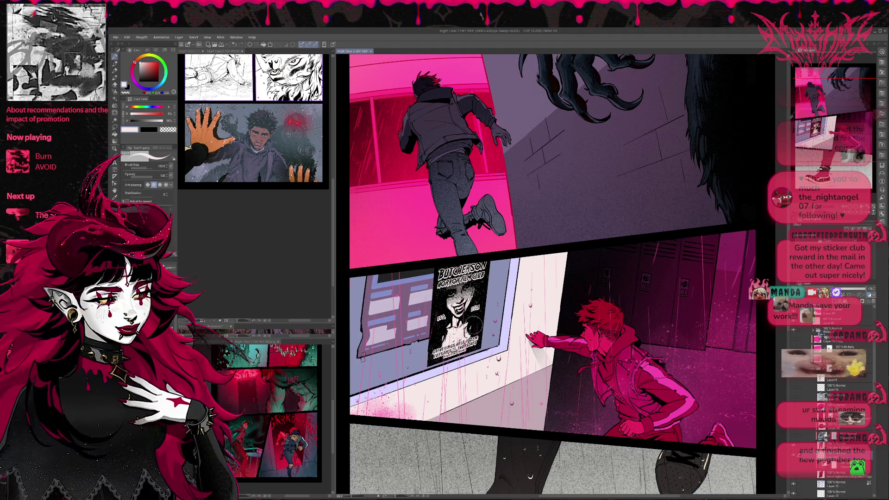
key(ctrl+s)
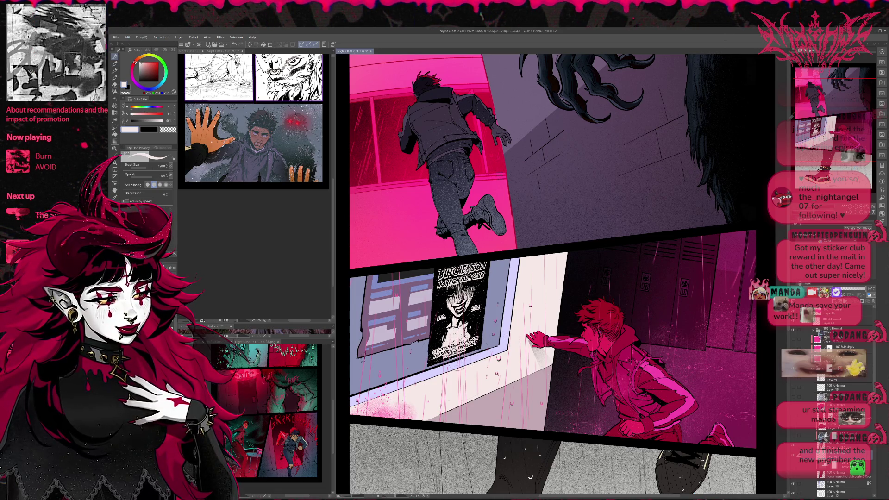
key(e)
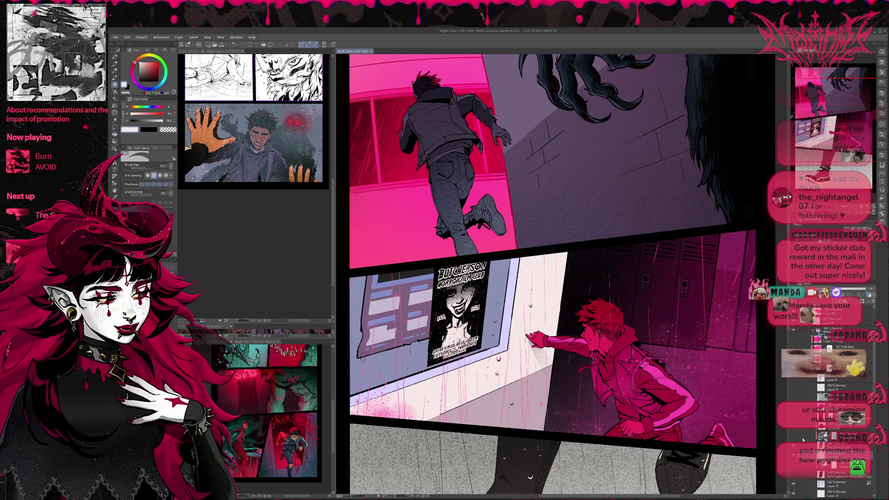
Show the brightening and magenta tint layers over the poster, leaving the circular glow hidden
click(793, 428)
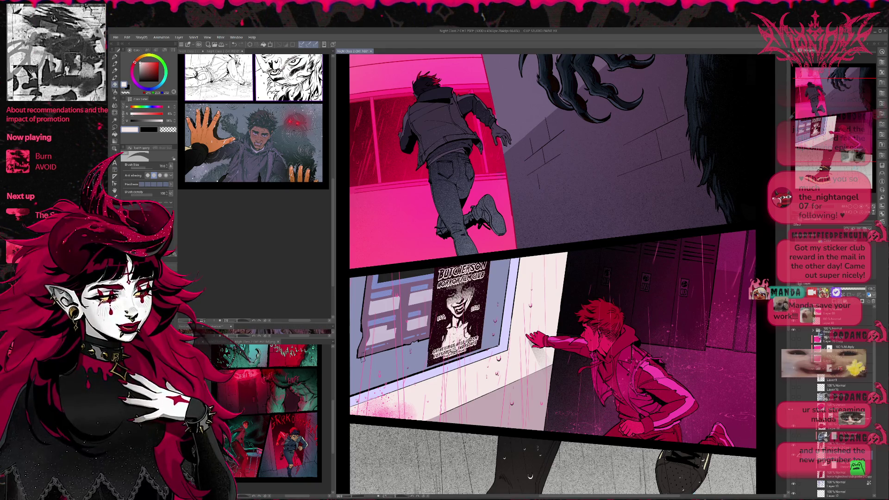
click(792, 408)
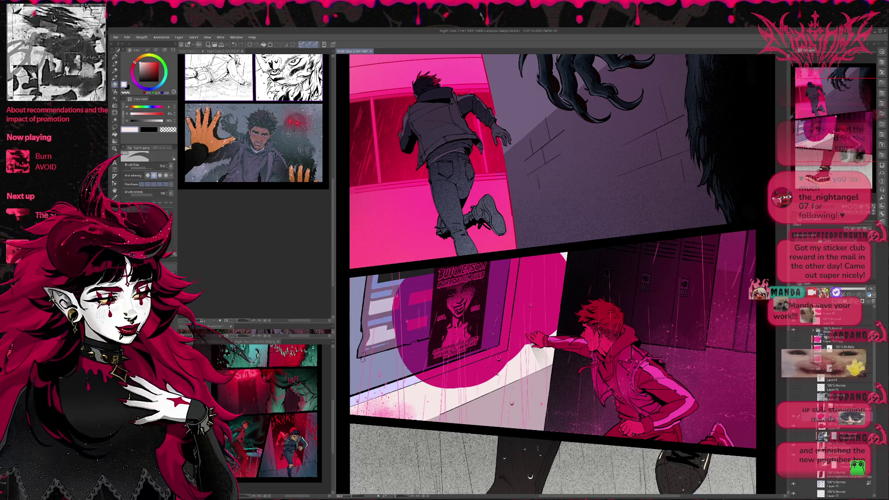
click(793, 409)
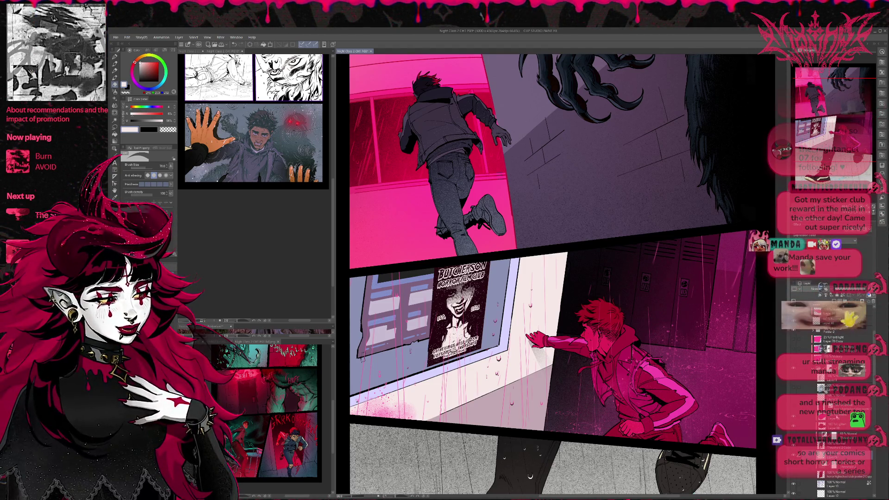
click(799, 340)
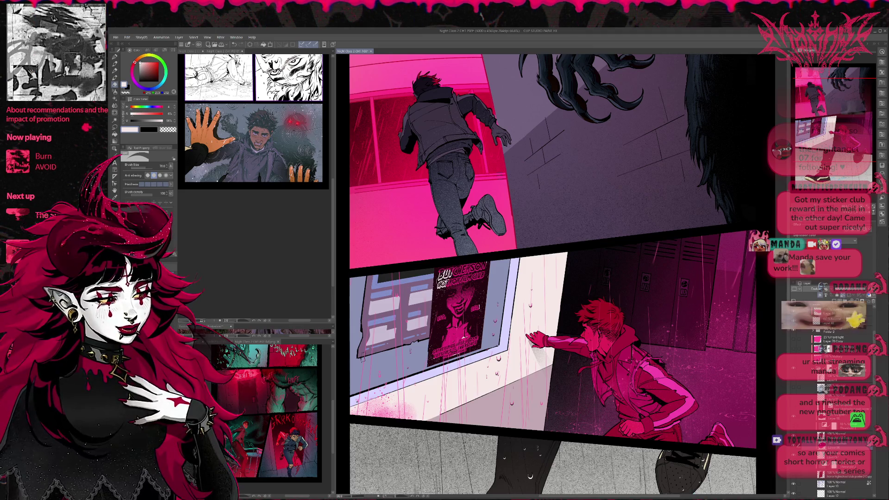
Switch to the pen, sample the poster's magenta, and shrink the brush
key(p)
alt+click(453, 329)
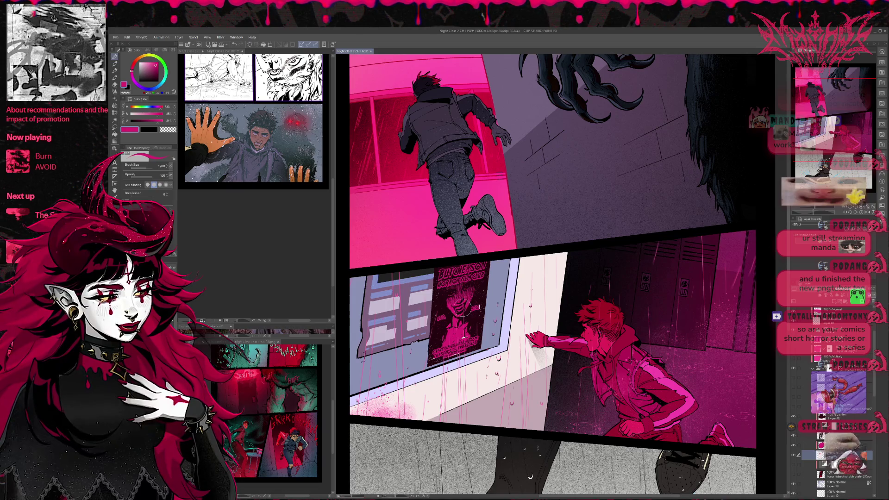
key(bracketleft)
key(bracketleft)
key(bracketleft)
Paint finer strokes over the poster's face, then show the pink tint over the window wall
mouse_move(462, 307)
mouse_down()
mouse_move(484, 324)
mouse_move(475, 308)
mouse_up()
key(bracketleft)
key(bracketleft)
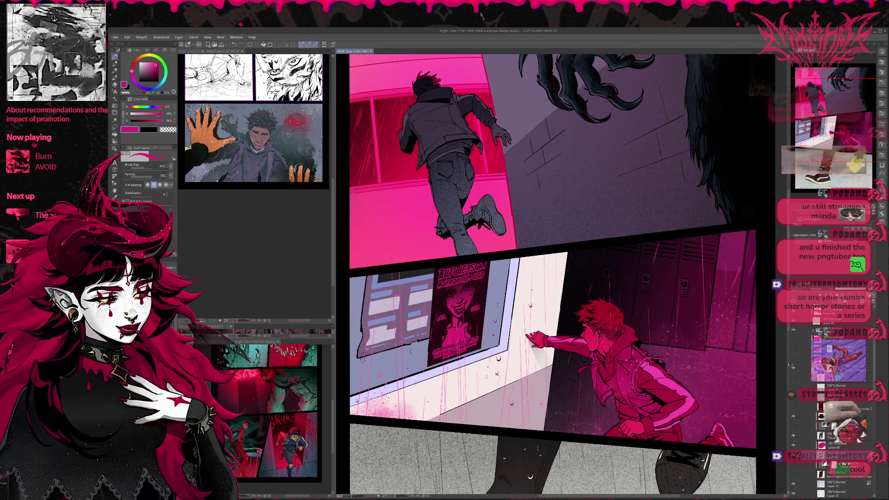
click(793, 351)
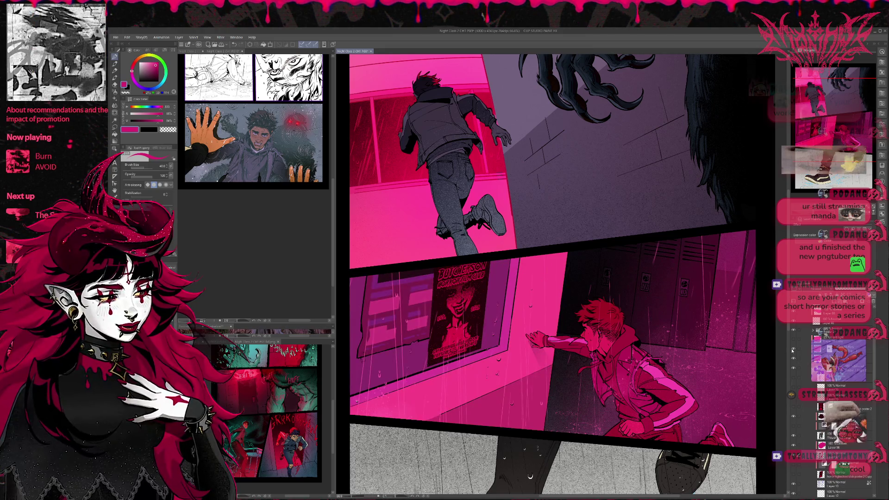
Deepen the wall's pink, brighten the poster area, and test a large white brush stroke
click(793, 351)
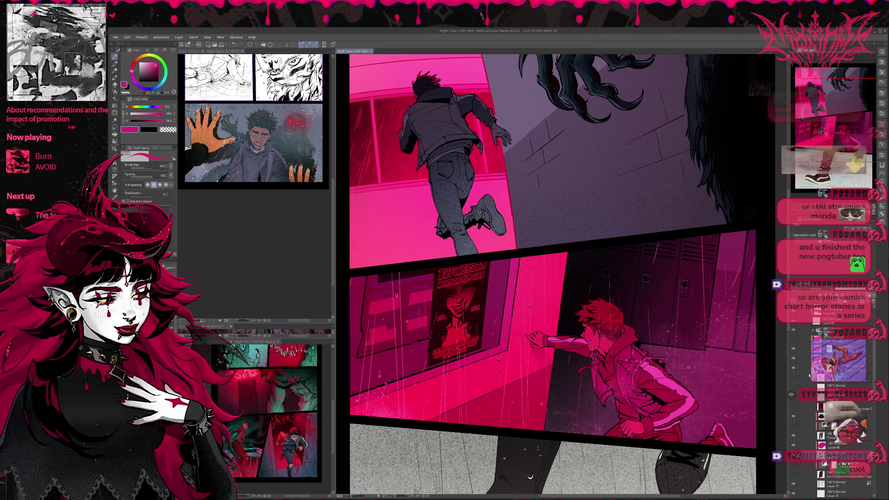
click(794, 445)
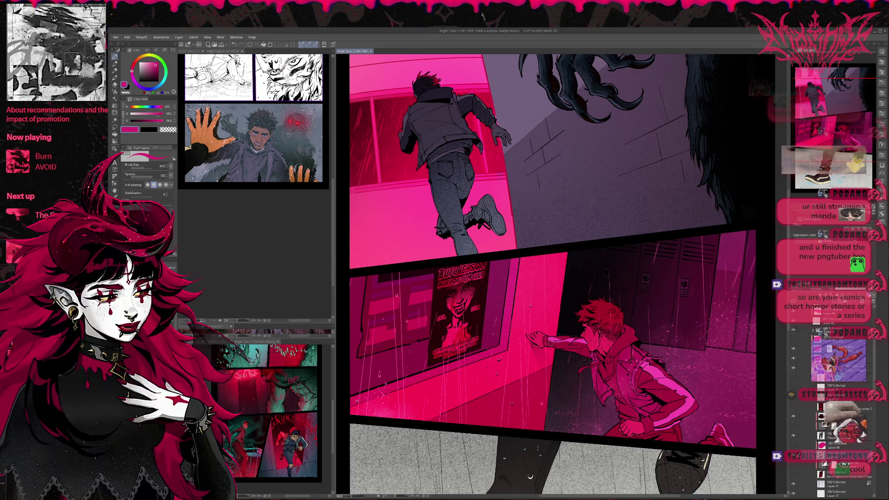
click(141, 62)
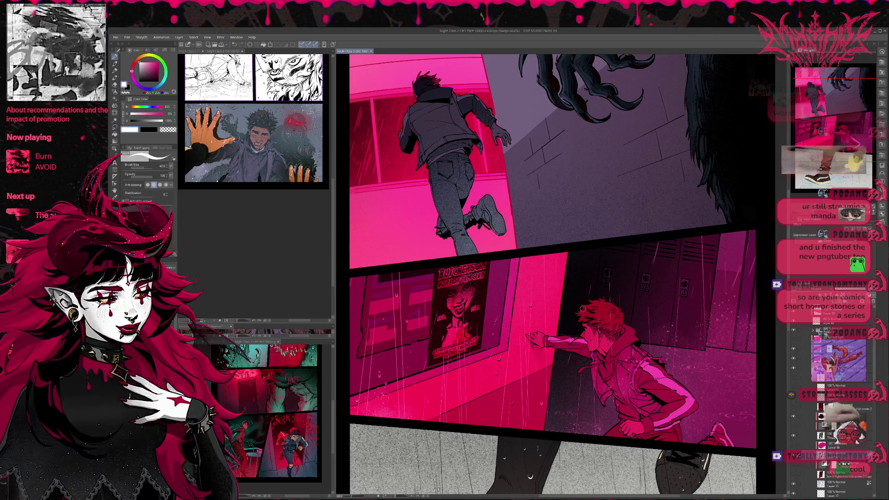
key(bracketright)
key(bracketright)
mouse_move(450, 296)
ctrl+alt+mouse_down()
mouse_move(481, 282)
mouse_move(486, 301)
mouse_move(472, 325)
mouse_move(485, 356)
mouse_move(456, 329)
ctrl+alt+mouse_up()
alt+click(484, 335)
key(ctrl+z)
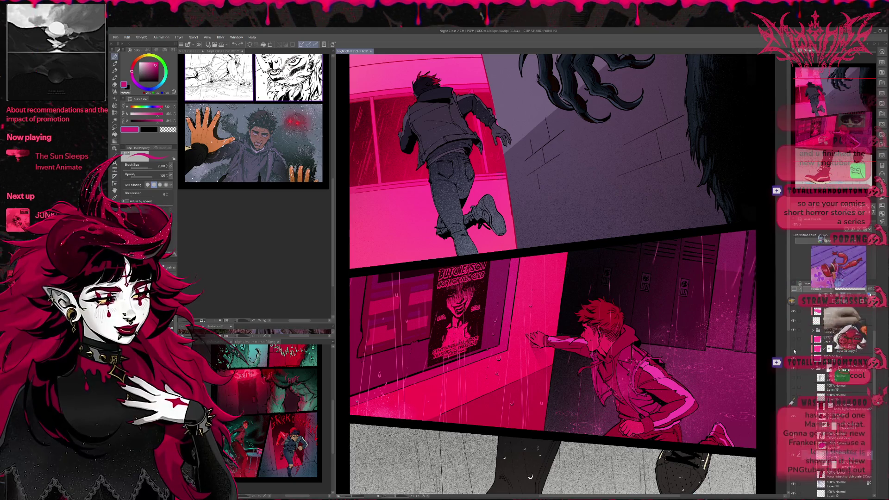
Compare the pink lighting layers over the window, keeping the saturated magenta version
click(793, 358)
click(793, 348)
alt+click(502, 338)
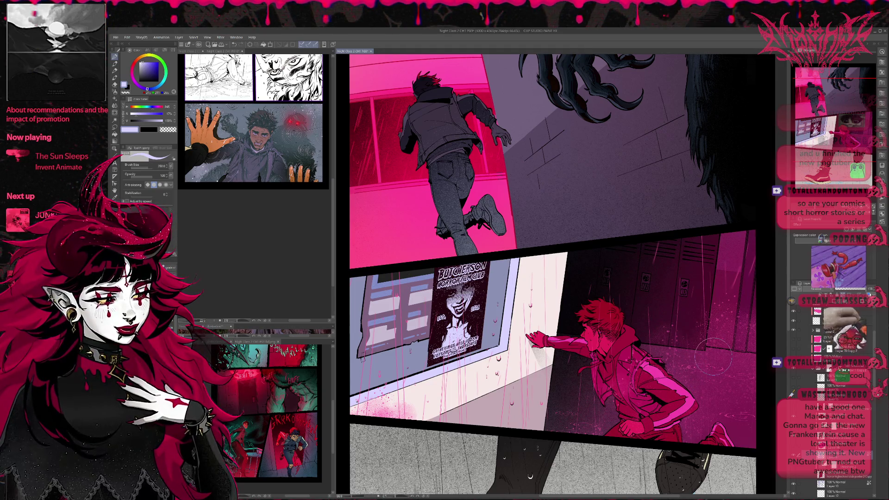
click(792, 357)
click(794, 350)
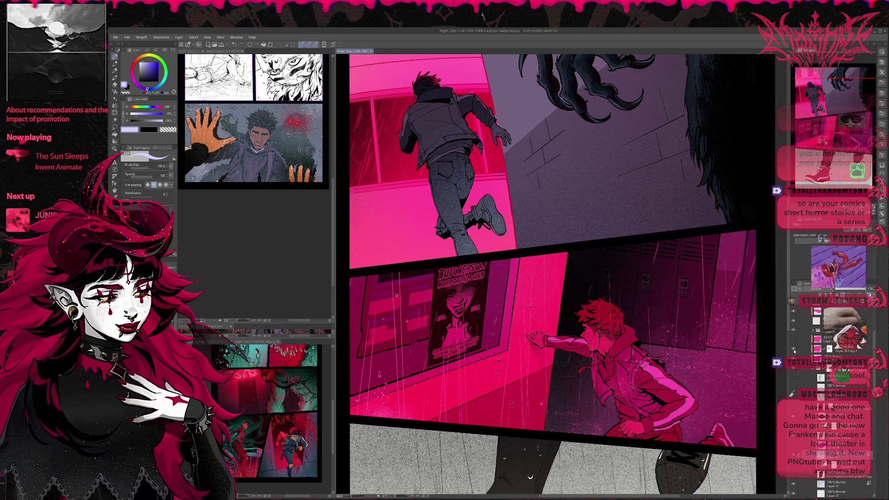
click(794, 350)
click(794, 350)
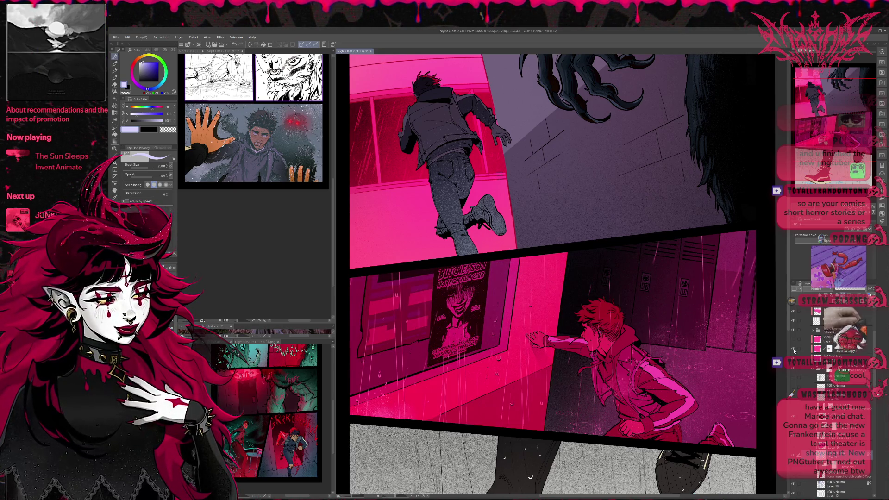
click(794, 350)
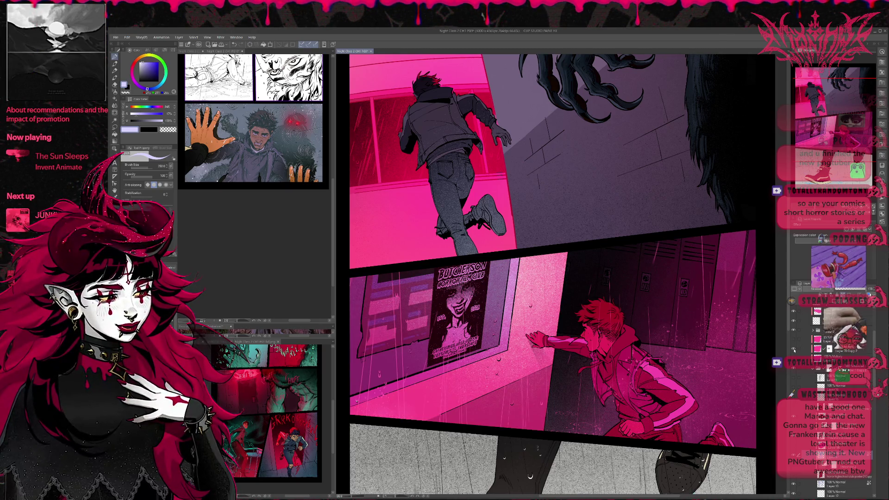
click(795, 350)
click(794, 360)
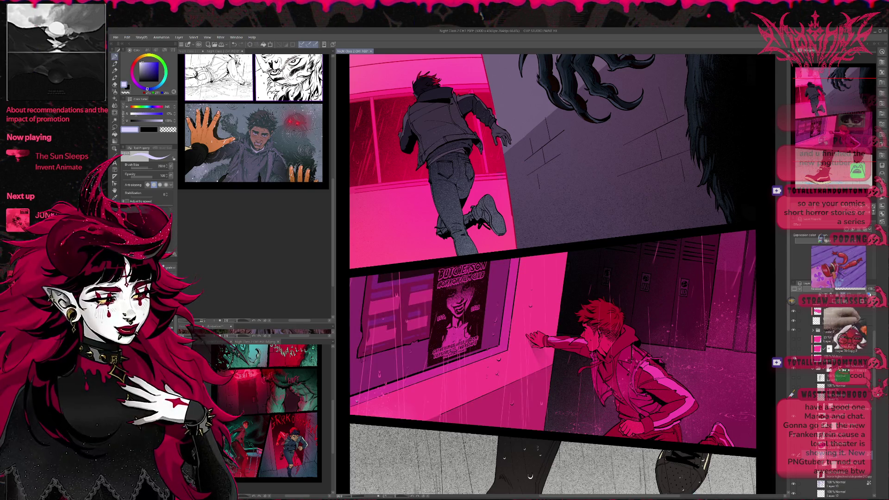
click(794, 341)
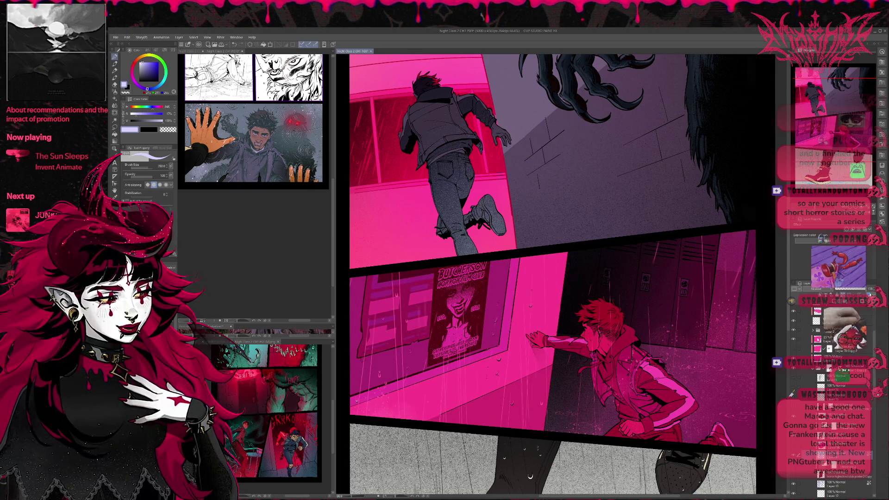
click(818, 339)
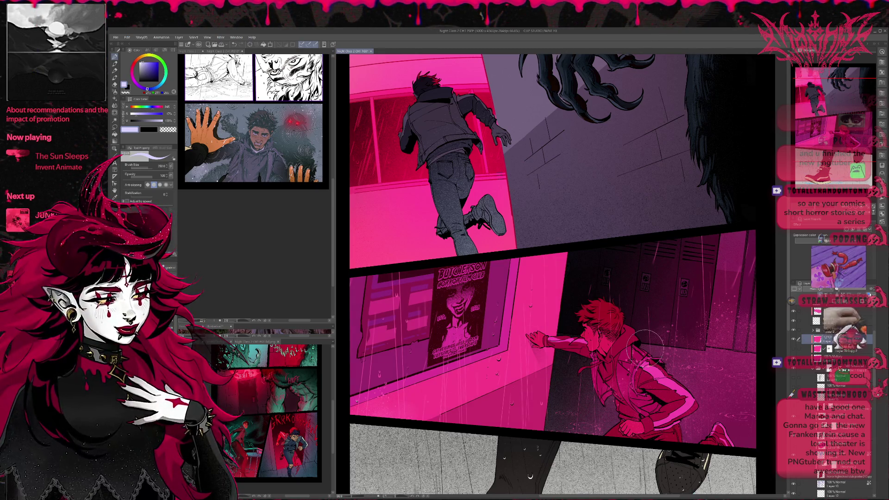
scroll(626, 350, down, 5)
scroll(626, 351, up, 3)
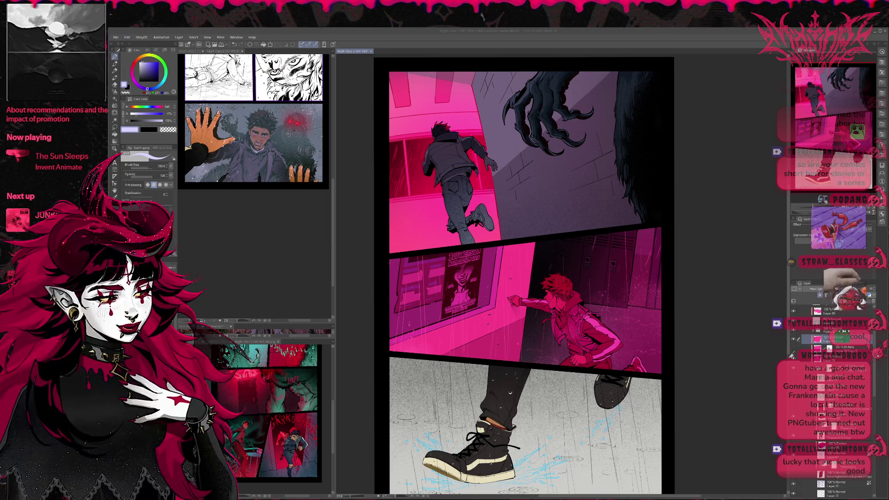
scroll(567, 345, down, 3)
scroll(567, 345, up, 2)
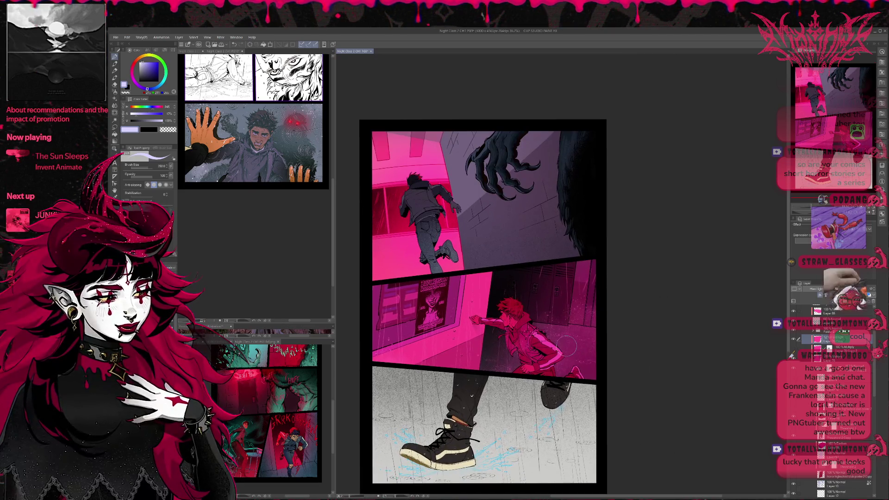
scroll(566, 345, up, 4)
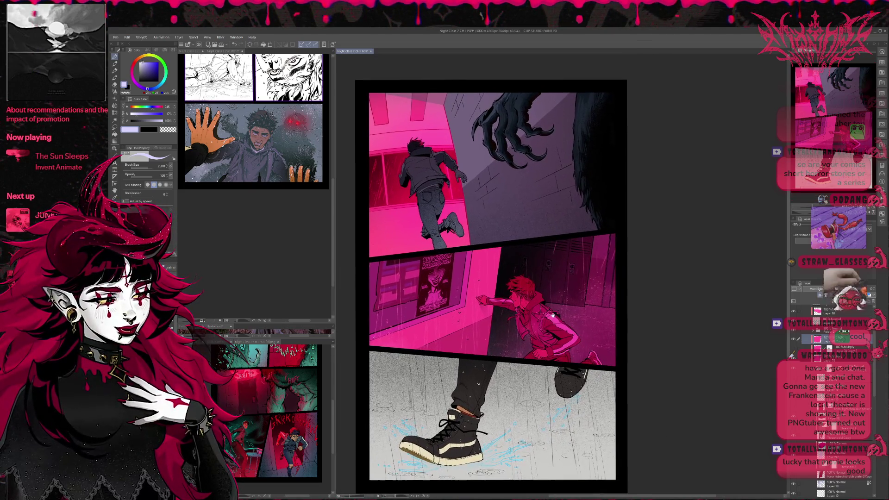
drag(550, 311, 545, 303)
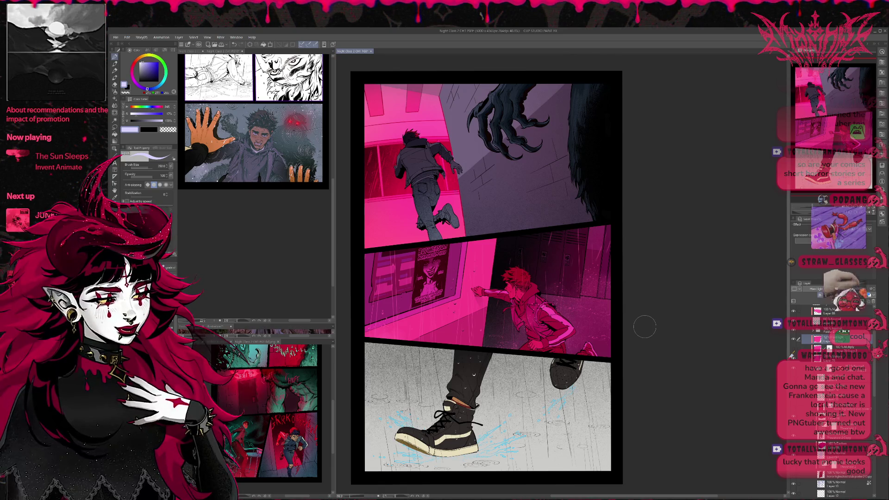
scroll(829, 371, up, 5)
scroll(829, 394, up, 3)
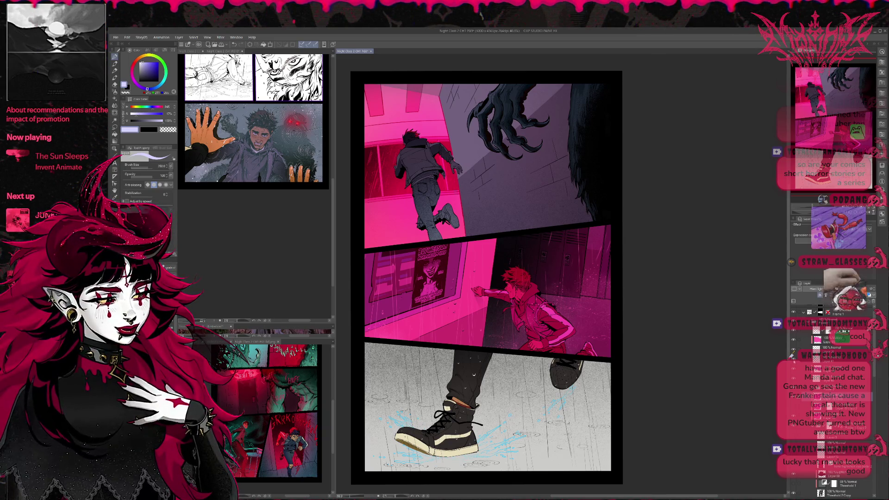
click(793, 330)
click(793, 330)
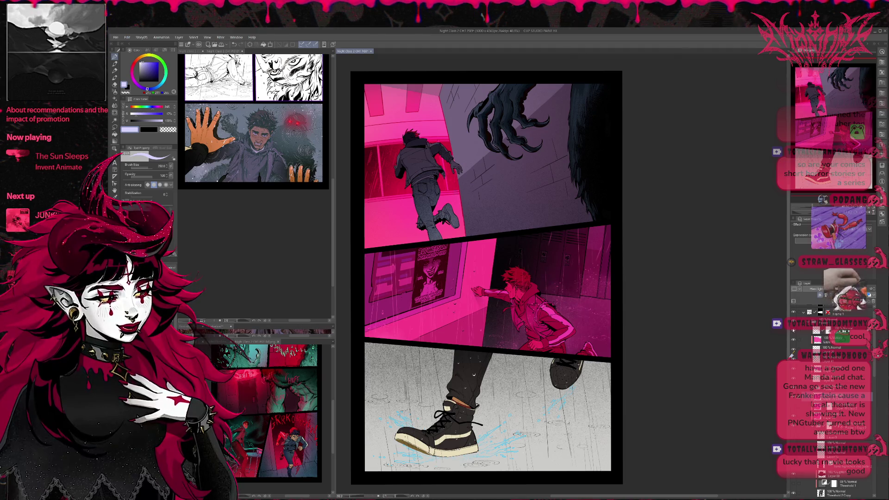
click(801, 330)
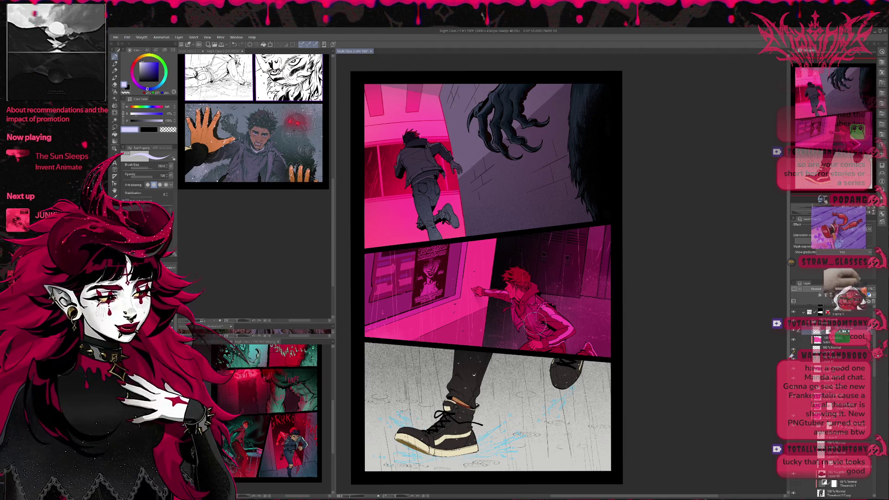
alt+click(408, 199)
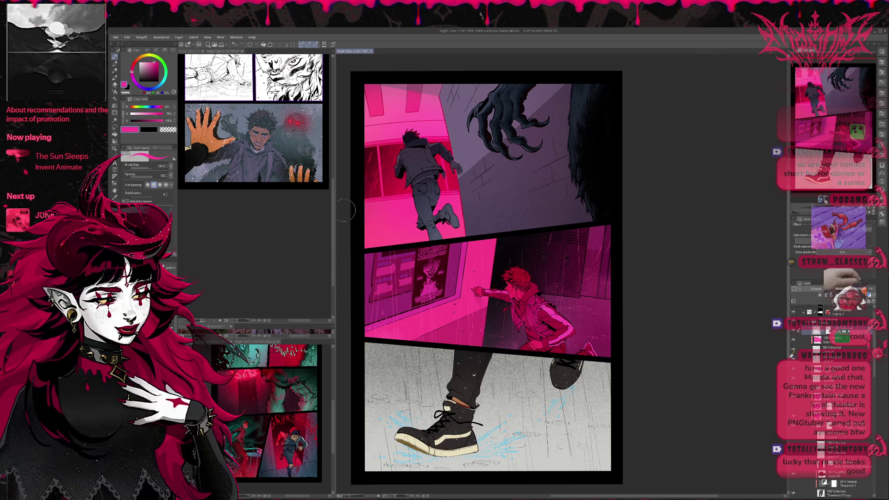
alt+click(416, 278)
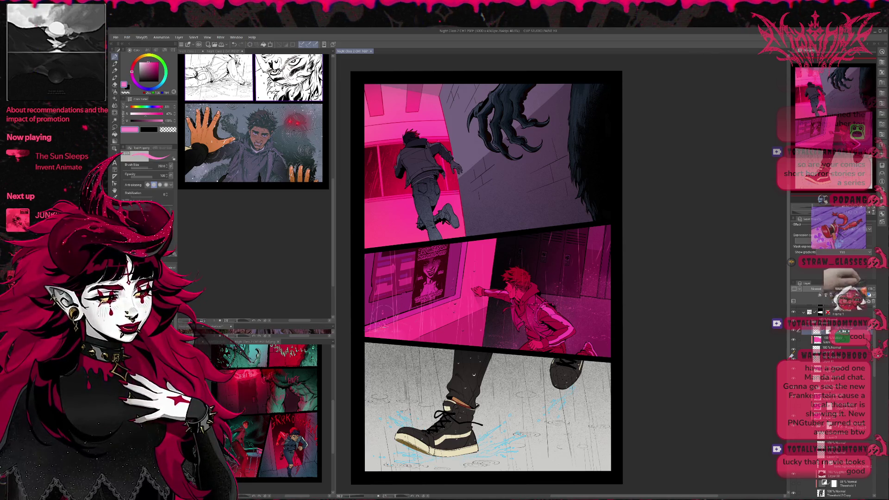
drag(416, 278, 498, 278)
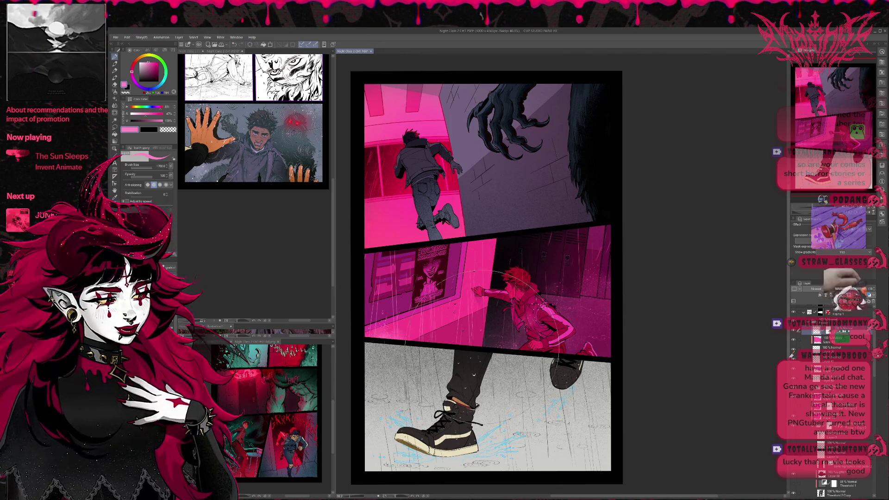
alt+click(399, 186)
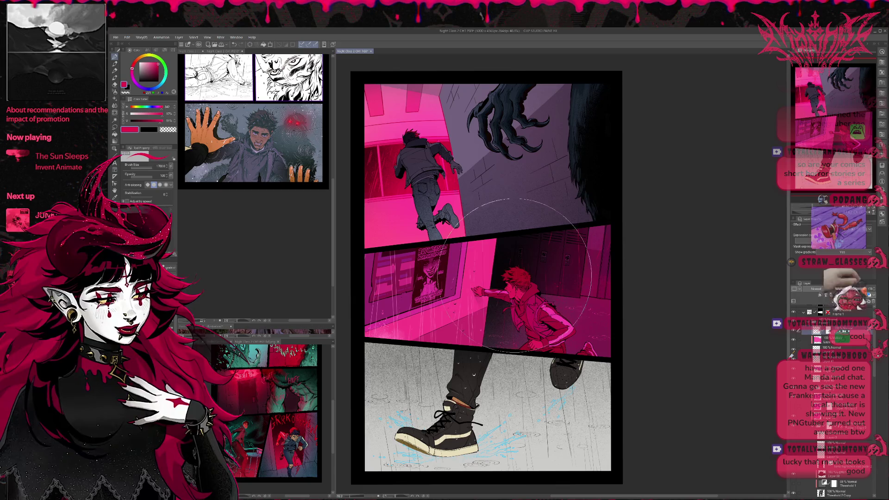
alt+click(398, 326)
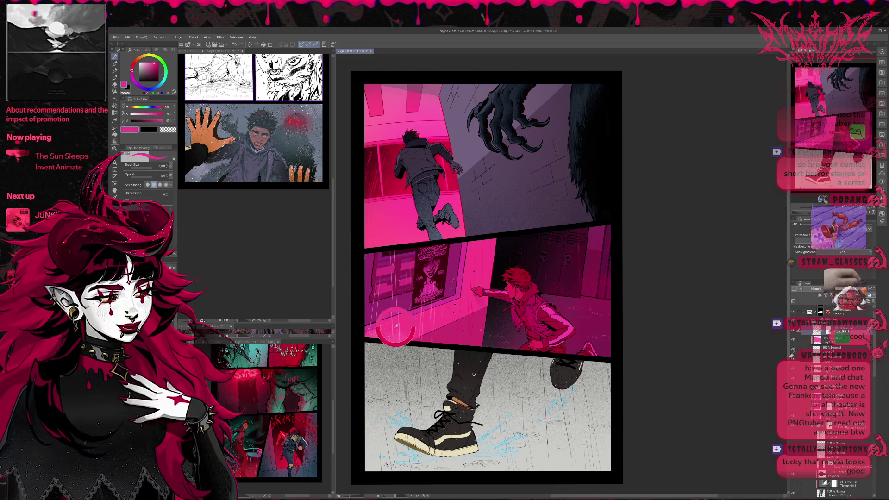
alt+click(396, 326)
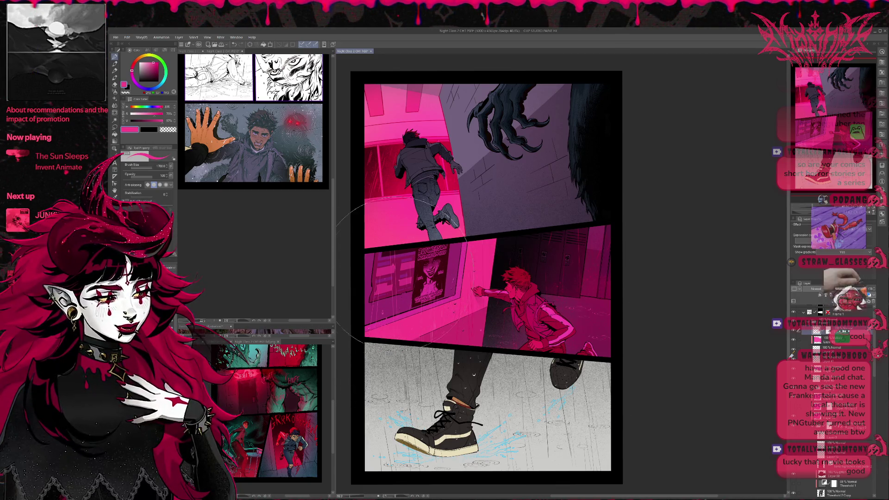
alt+click(403, 274)
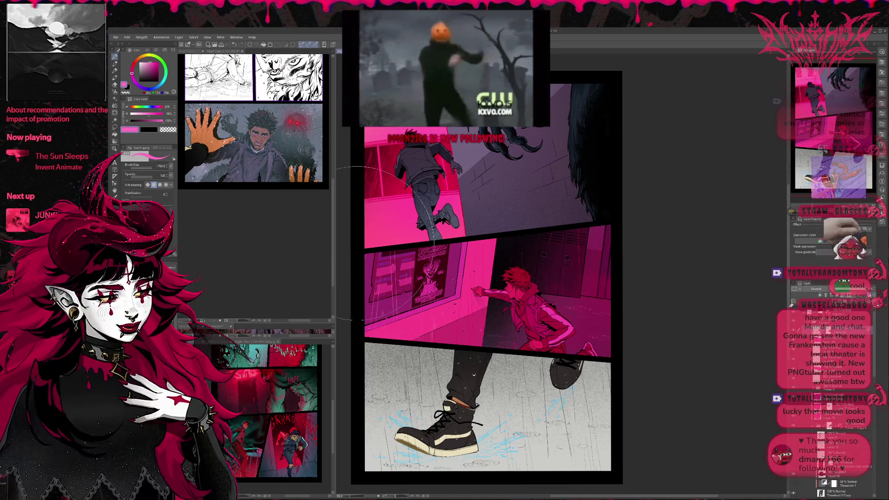
alt+click(401, 301)
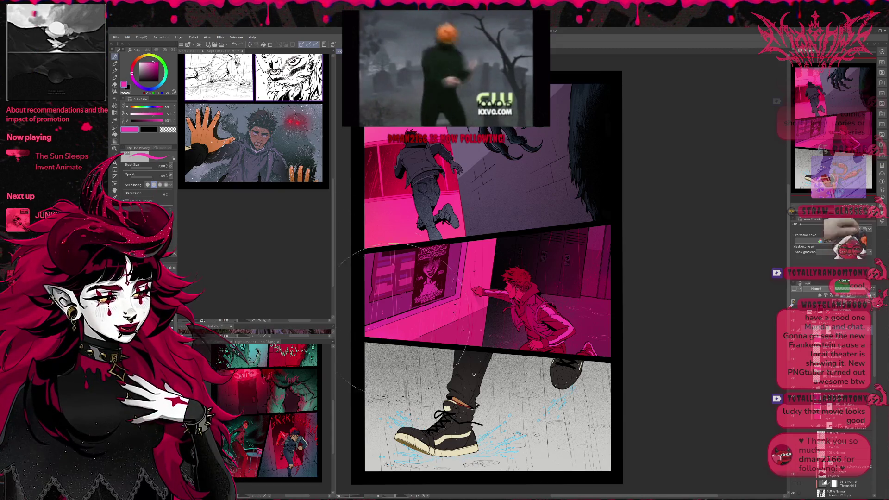
key(bracketleft)
key(bracketleft)
key(bracketleft)
key(bracketleft)
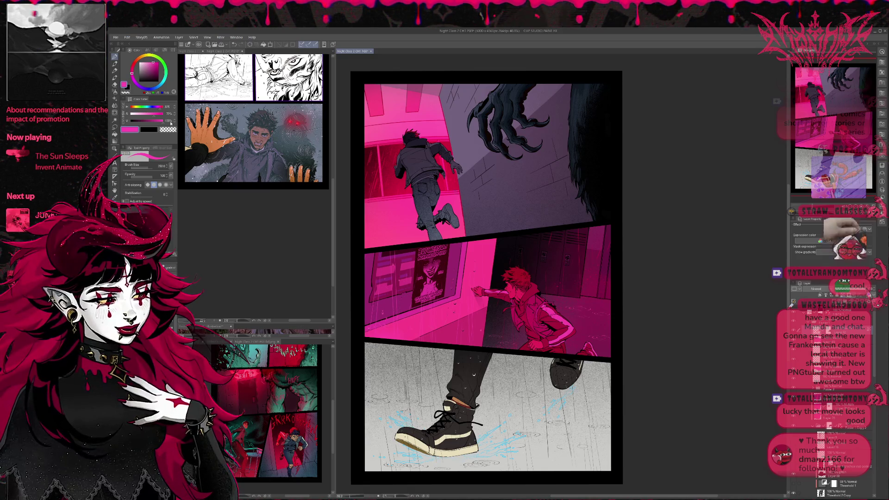
alt+click(463, 270)
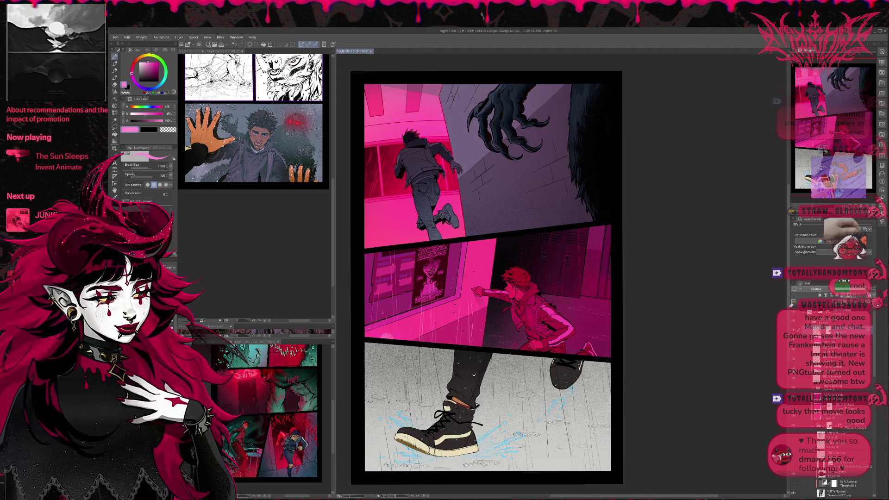
click(829, 369)
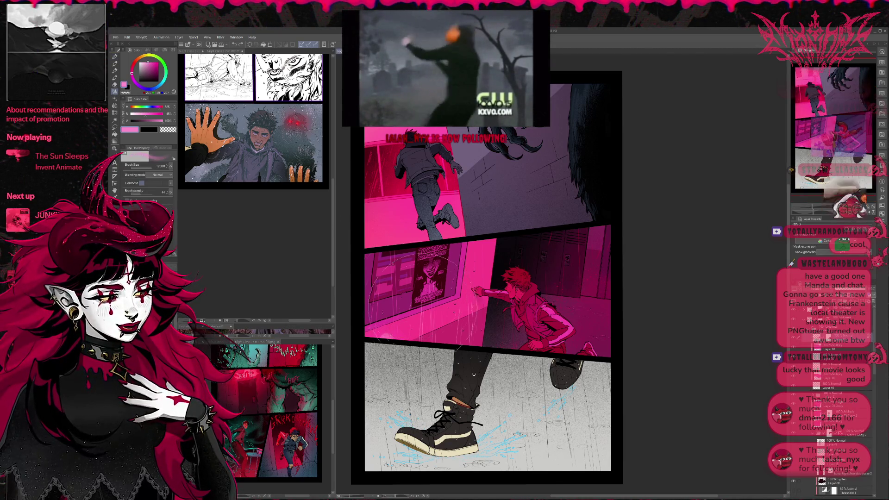
key(e)
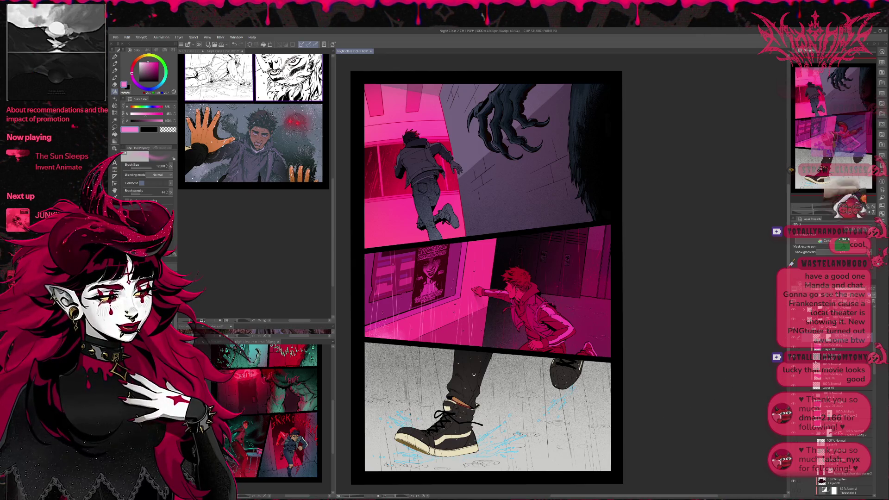
Mirror the page view, then compare the running boy with and without his pink lighting
scroll(834, 398, down, 5)
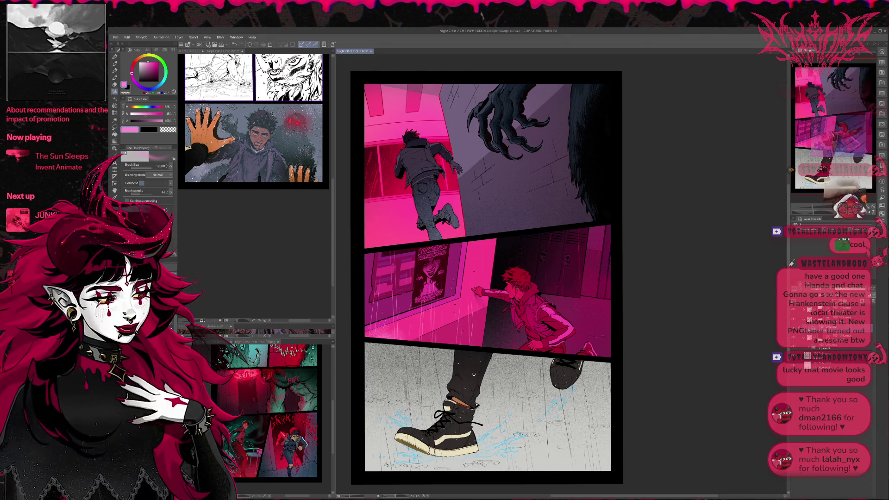
scroll(834, 454, down, 3)
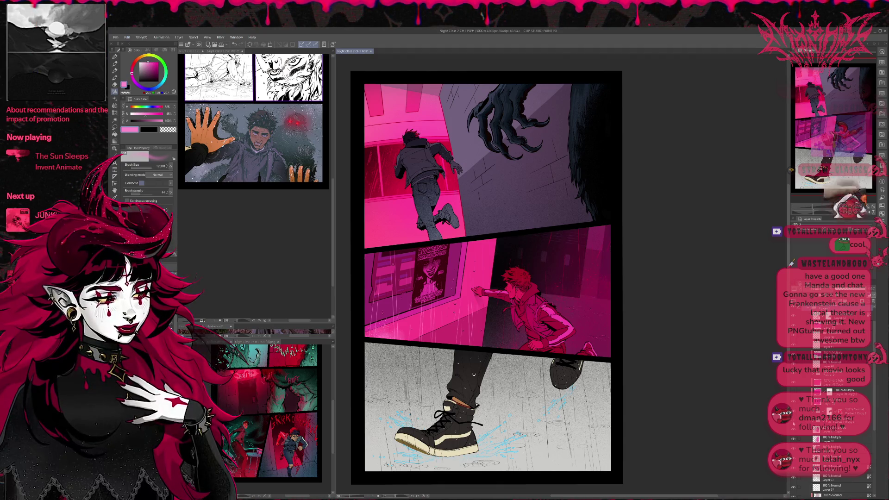
scroll(833, 403, down, 3)
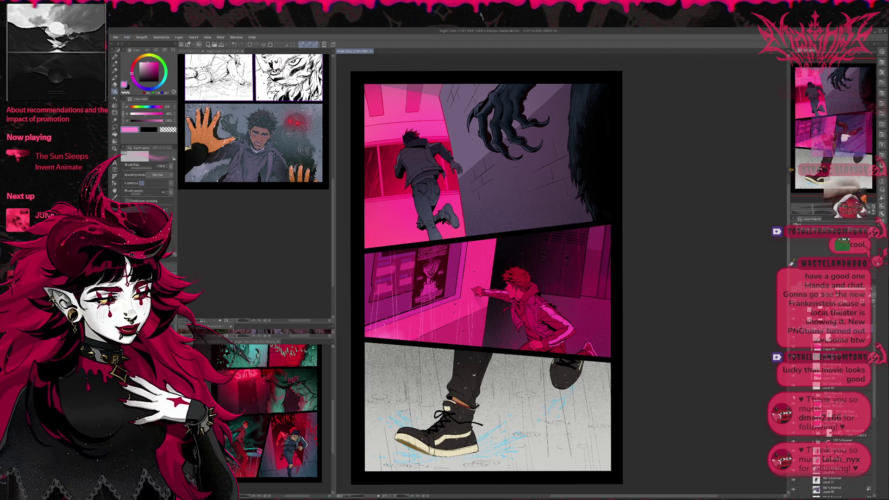
scroll(833, 454, down, 3)
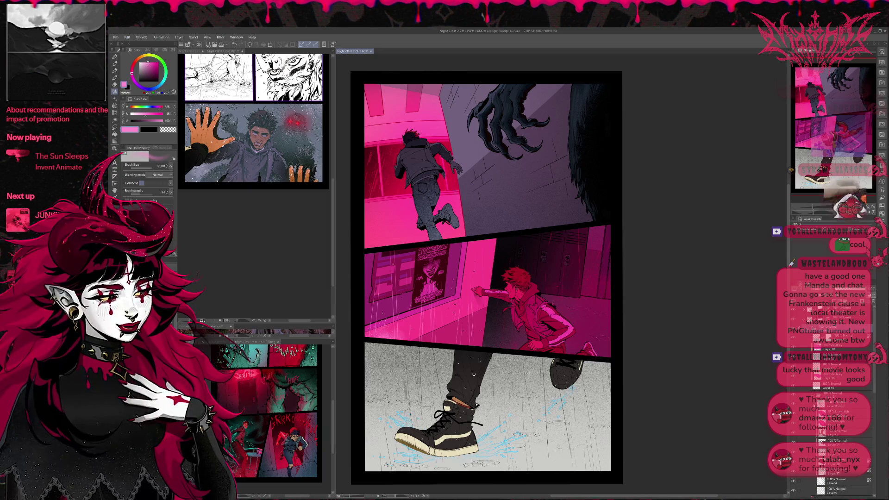
key(h)
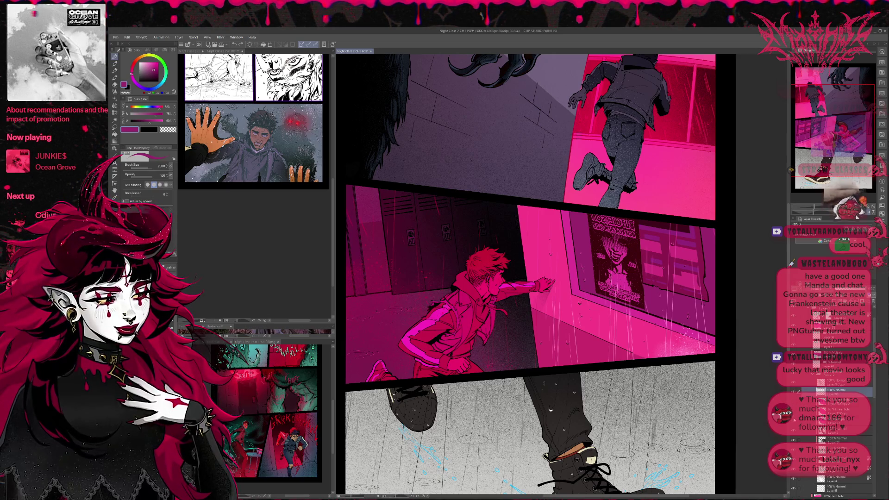
key(ctrl+z)
key(ctrl+y)
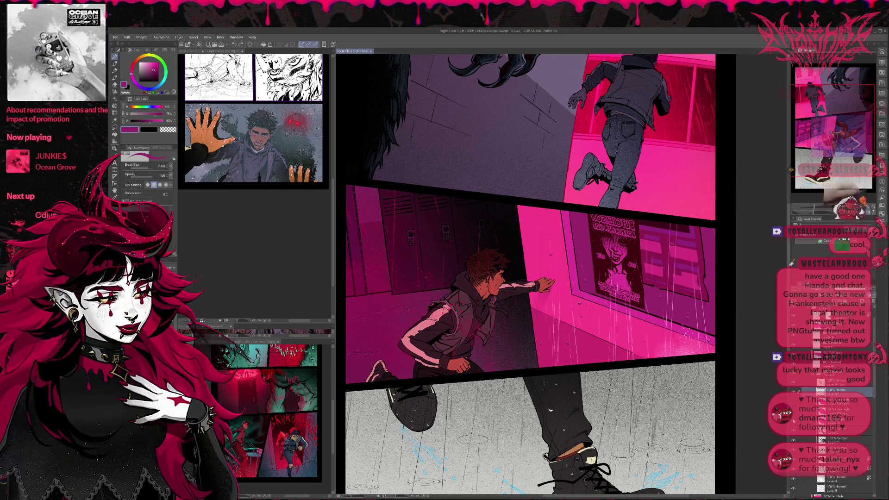
Restore the pink lighting on the running boy, comparing brighter and darker versions
key(ctrl+y)
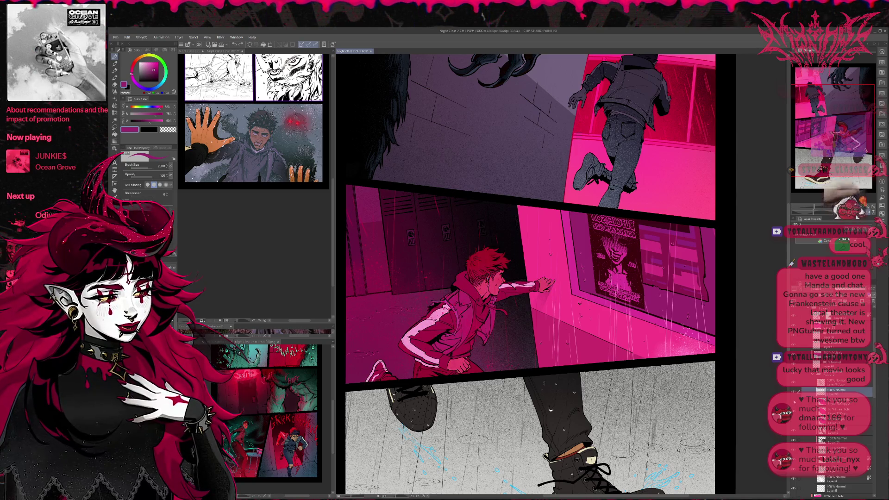
key(ctrl+z)
key(ctrl+y)
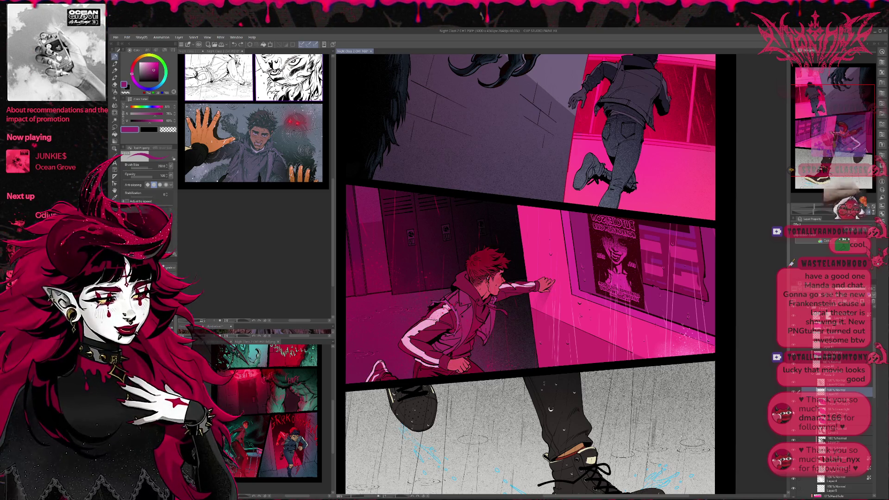
key(ctrl+y)
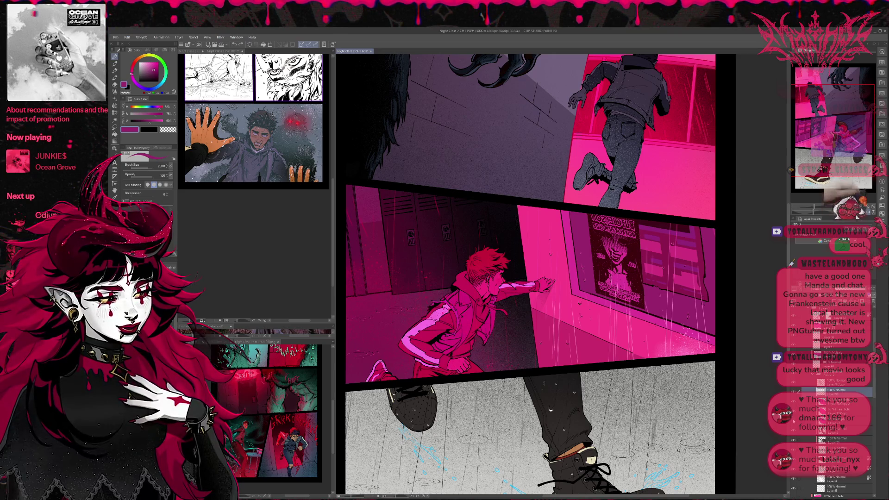
key(ctrl+z)
Toggle the boy's lighting layers to hide the bright highlights on his arm and hood
click(843, 421)
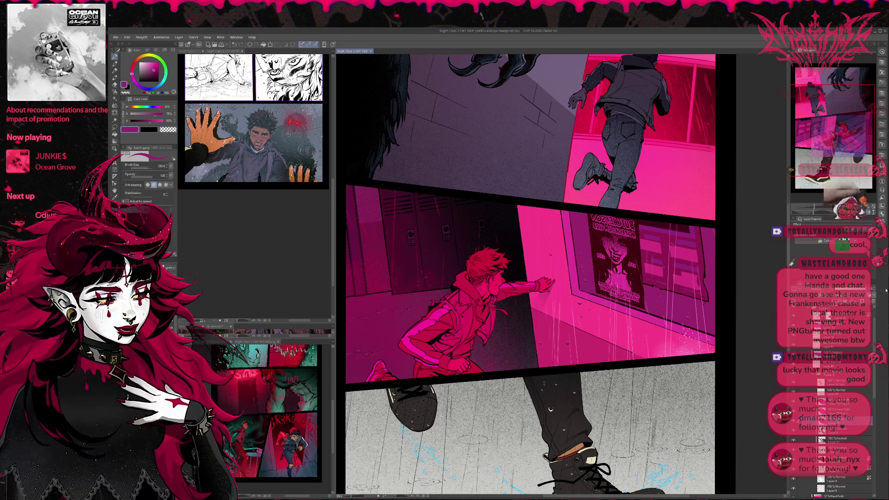
click(843, 410)
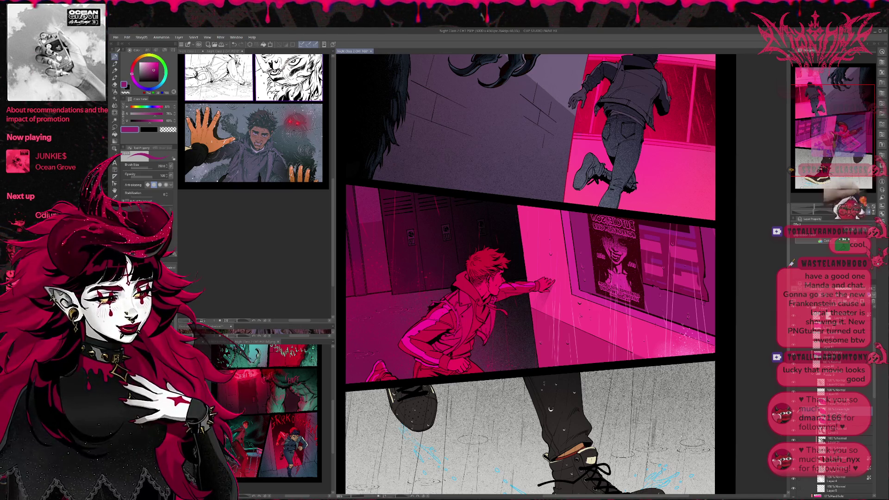
click(793, 410)
click(794, 411)
click(793, 410)
click(794, 401)
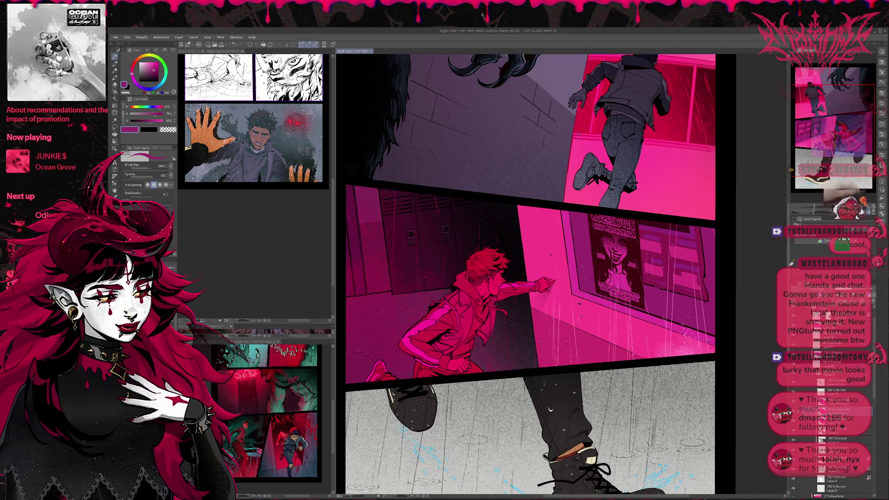
click(834, 401)
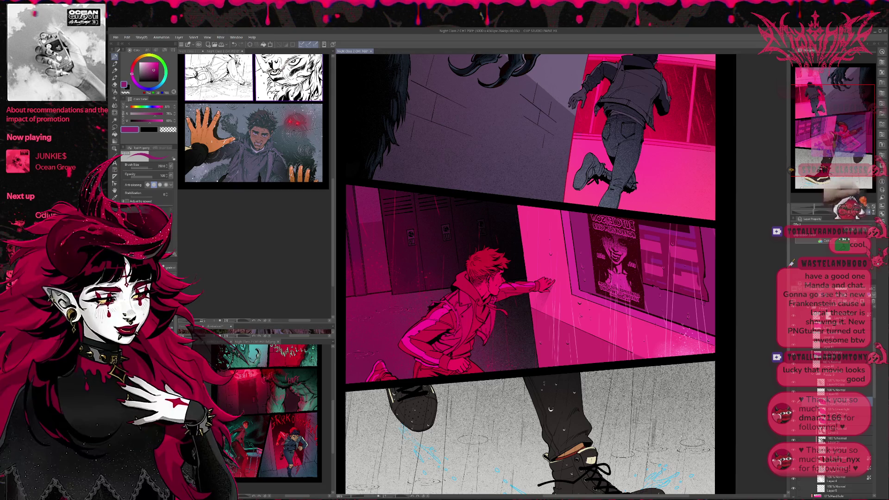
Compare and re-brighten the boy's pink lighting, then unflip the canvas to normal orientation
key(ctrl+z)
key(ctrl+y)
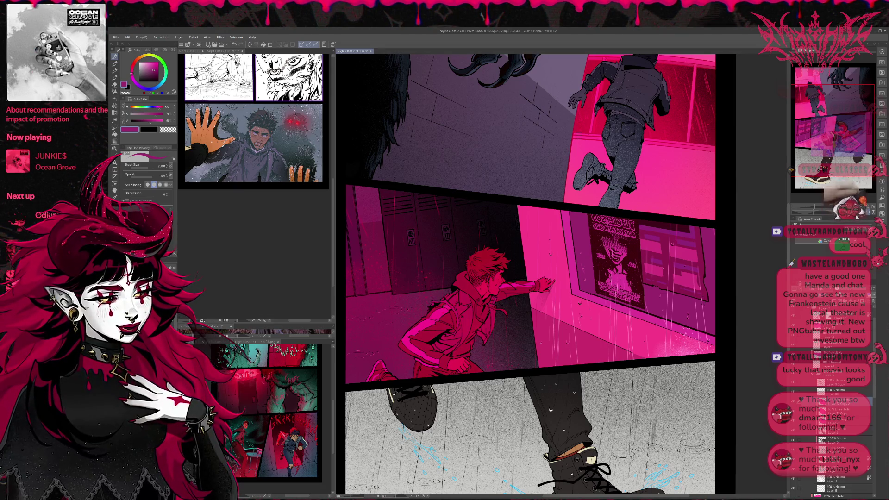
key(ctrl+z)
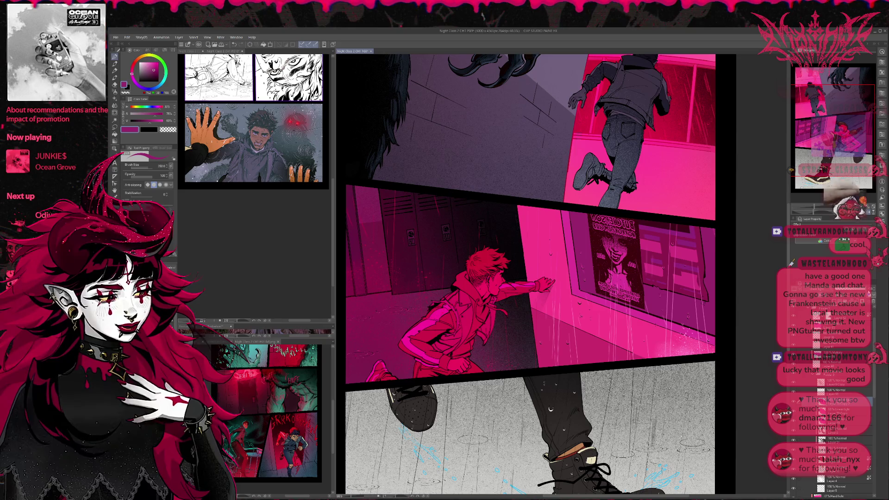
key(ctrl+z)
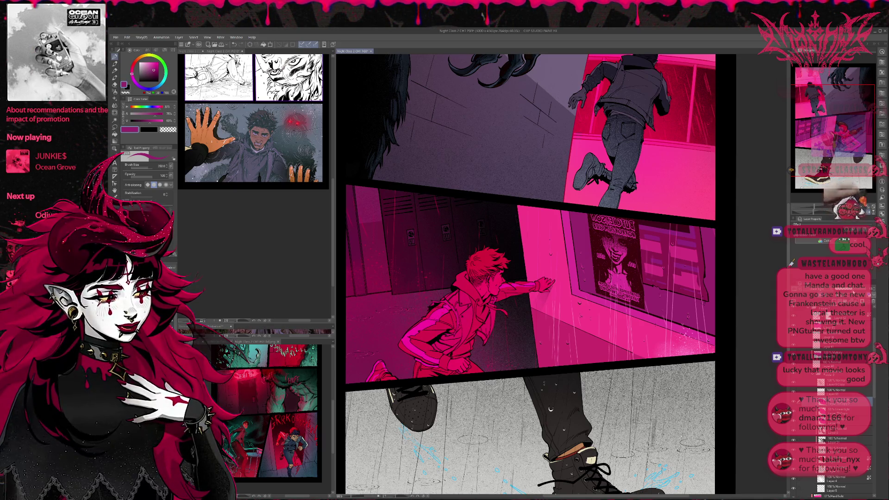
click(867, 213)
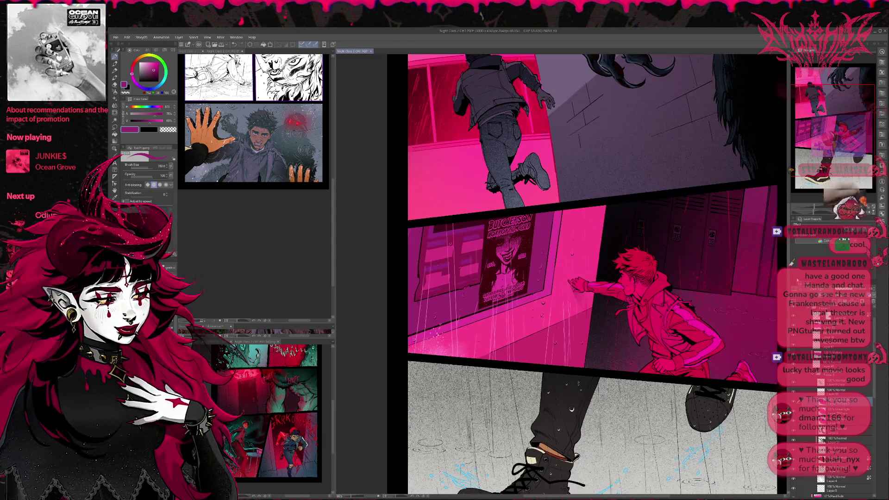
Sample the boy's hair colour and brush a short crimson stroke onto his hair
scroll(555, 278, right, 3)
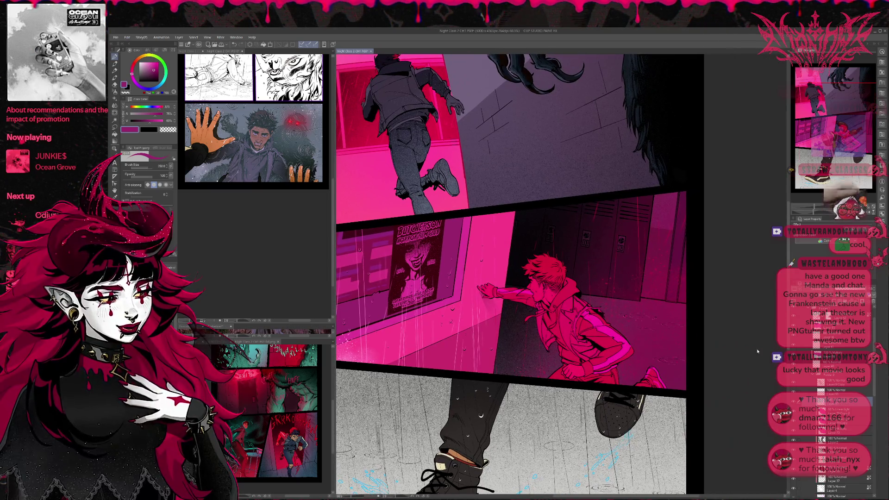
scroll(509, 278, right, 2)
alt+click(512, 273)
mouse_move(511, 271)
mouse_down()
mouse_move(586, 345)
mouse_move(574, 384)
mouse_up()
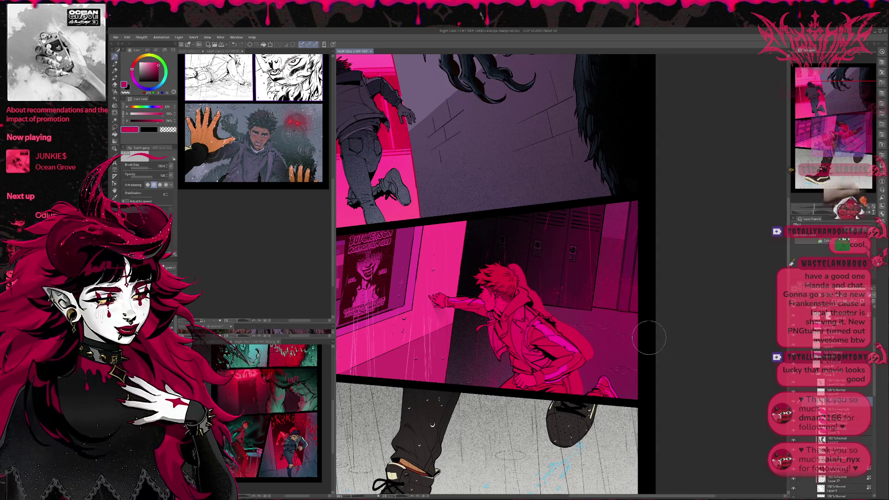
key(ctrl+z)
drag(512, 266, 539, 303)
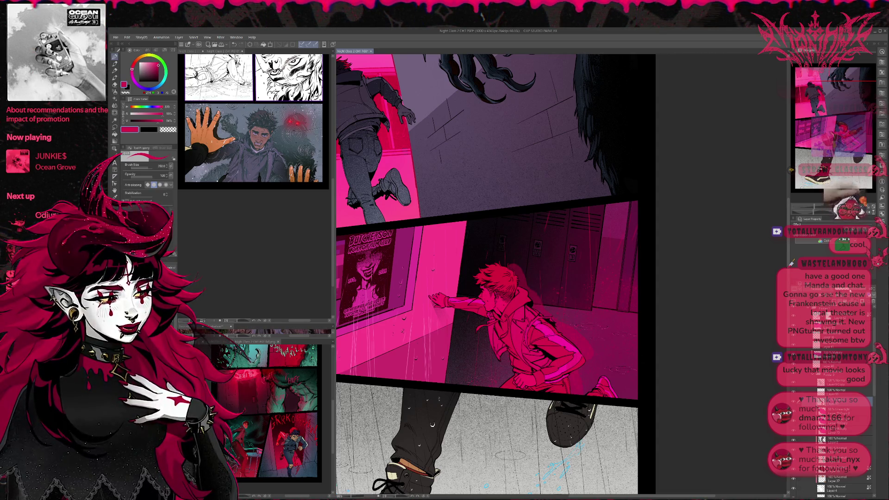
Select the running boy's outline from his layer and add a new layer above it
scroll(833, 440, down, 5)
click(833, 482)
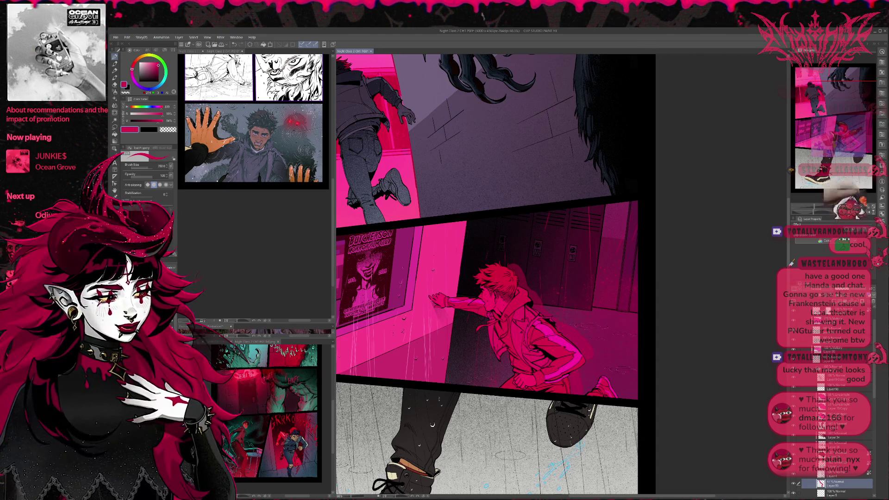
ctrl+click(820, 483)
key(ctrl+shift+n)
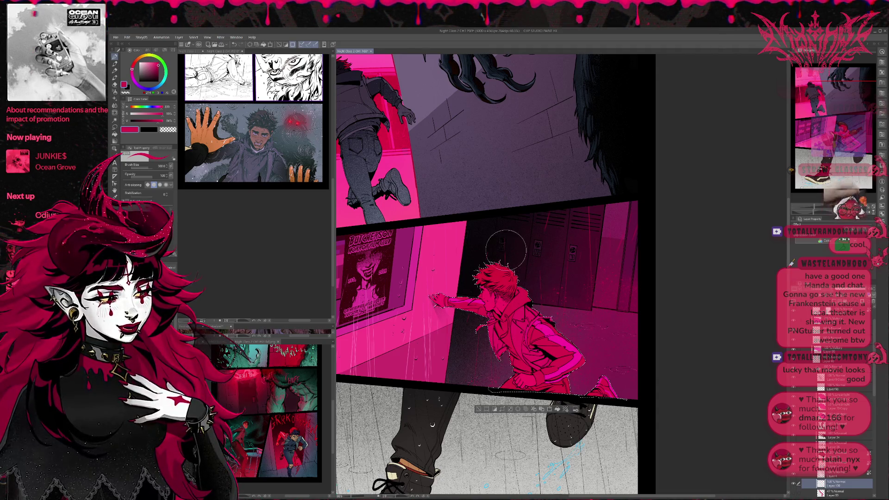
key(bracketright)
key(bracketright)
Airbrush faint pink light over the boy, then transform-stretch it to cover his hair and figure
mouse_move(542, 385)
mouse_down()
mouse_move(576, 389)
mouse_move(555, 356)
mouse_move(533, 259)
mouse_move(558, 347)
mouse_up()
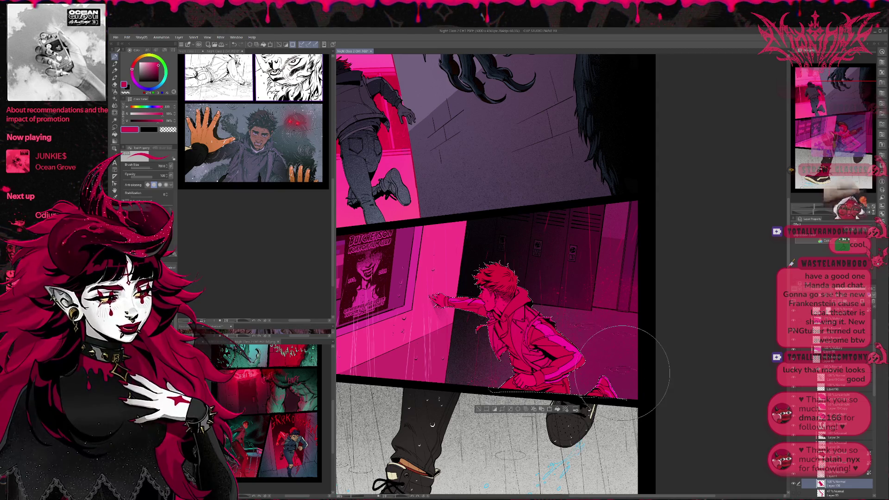
key(ctrl+t)
drag(532, 260, 534, 259)
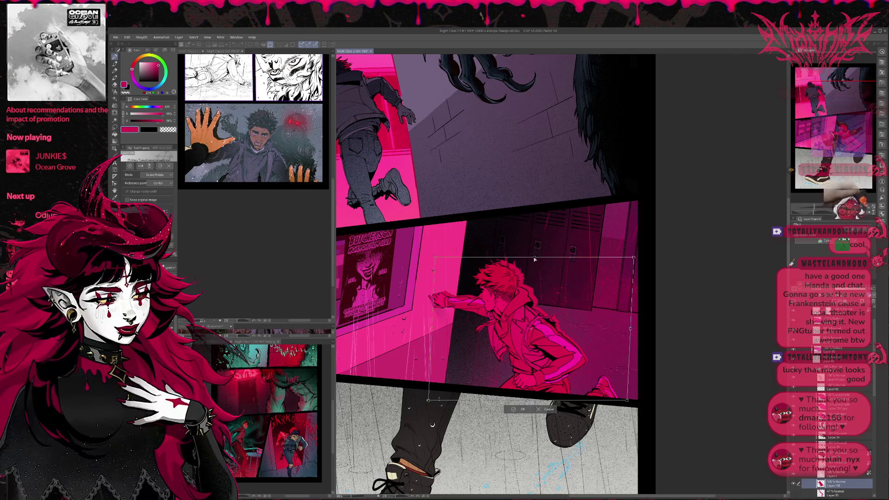
drag(628, 400, 625, 397)
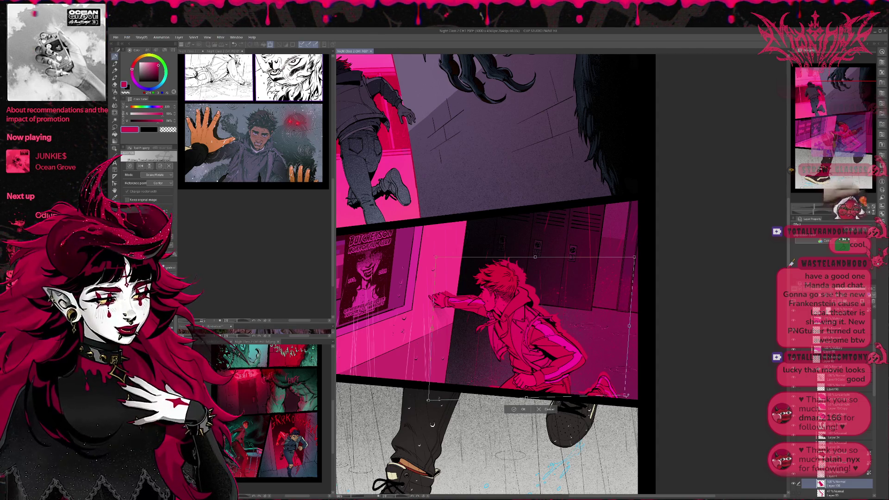
click(519, 409)
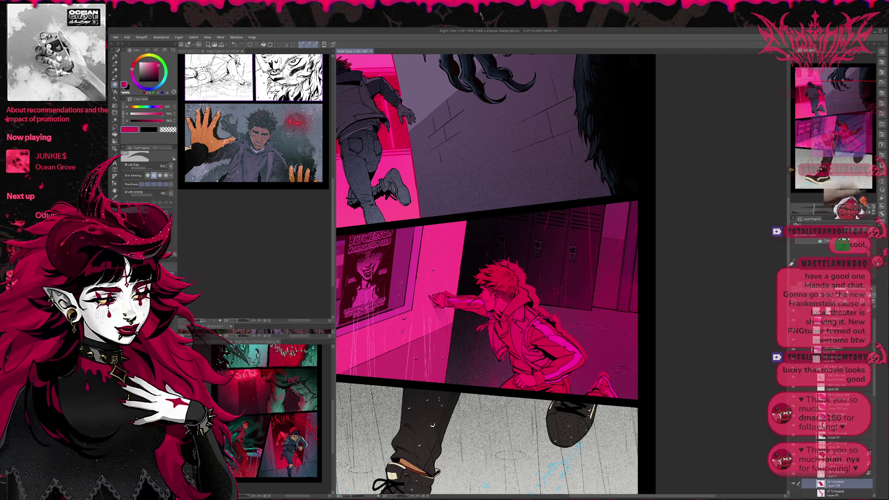
Softly darken the boy's jacket, ready a sketching pen at size 60, and mirror the canvas horizontally
drag(544, 308, 435, 297)
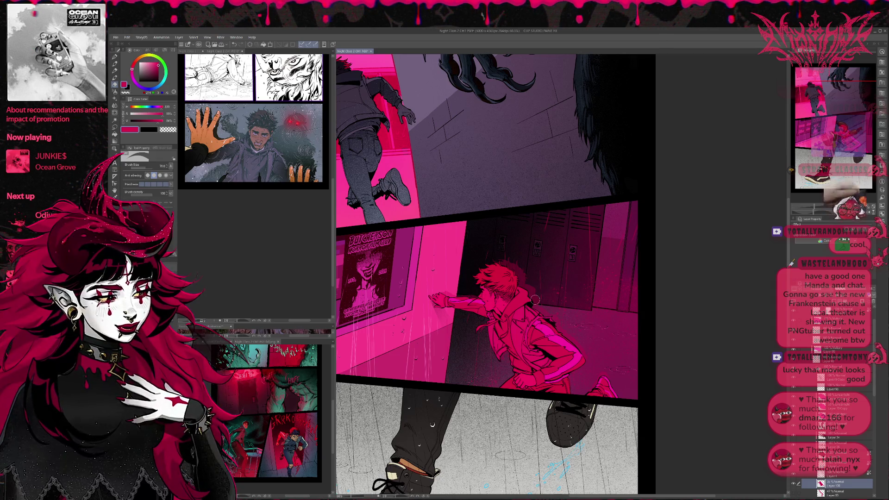
key(p)
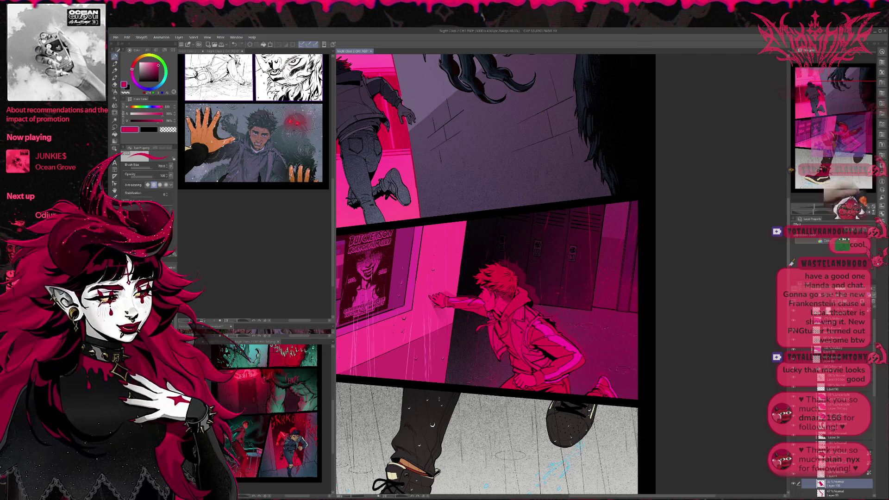
key(p)
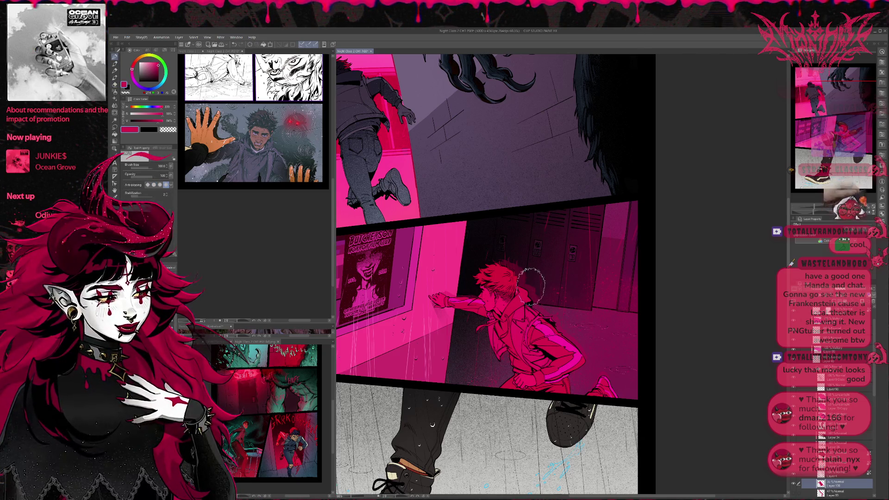
key(bracketleft)
key(bracketleft)
key(bracketleft)
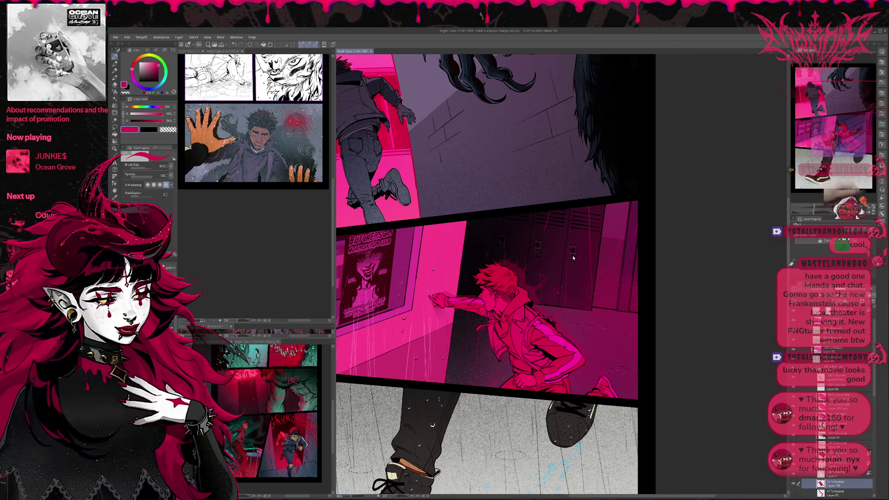
click(869, 213)
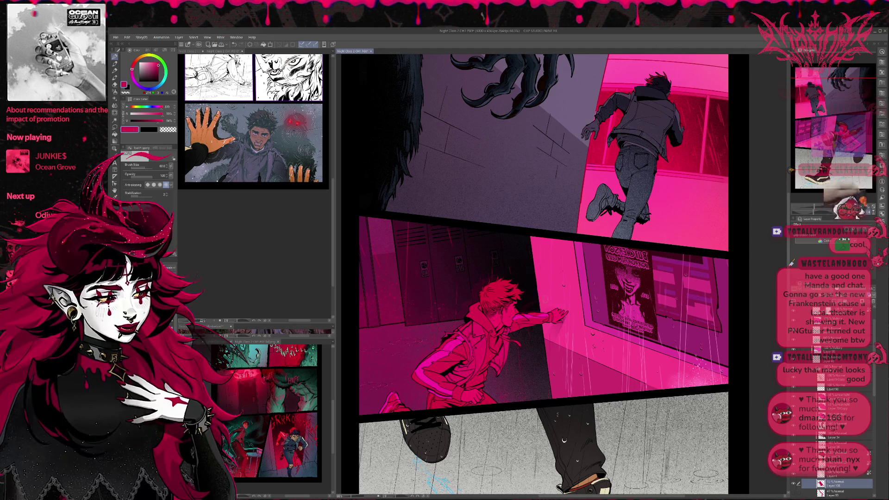
On a new layer, draw a red curved swoosh by the boy's arm, then begin TURN at size 30
key(ctrl+shift+n)
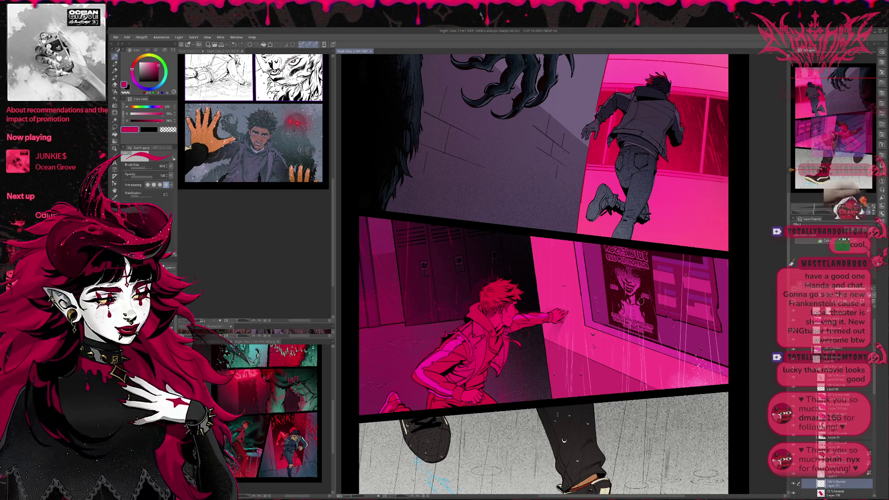
drag(447, 311, 430, 343)
key(ctrl+z)
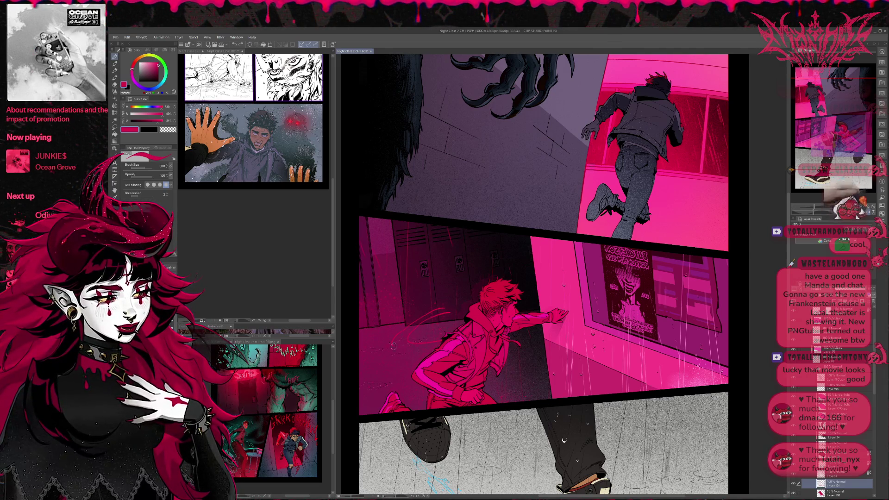
drag(447, 309, 398, 349)
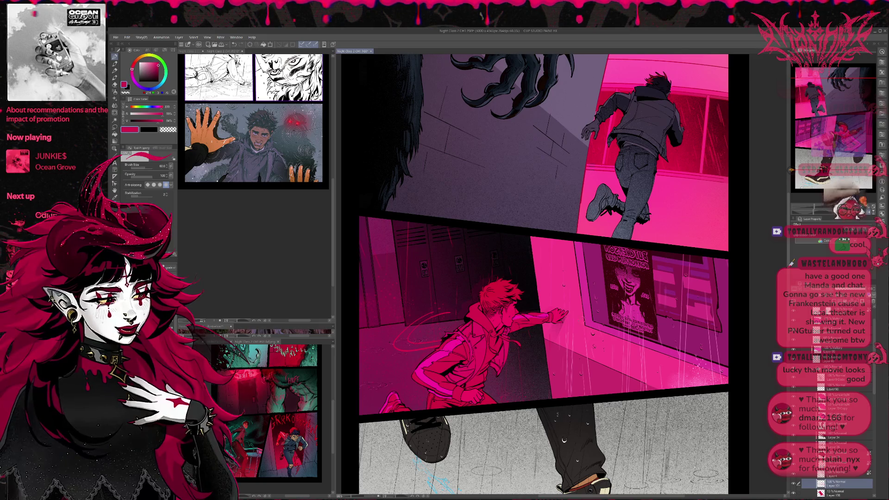
drag(551, 336, 561, 334)
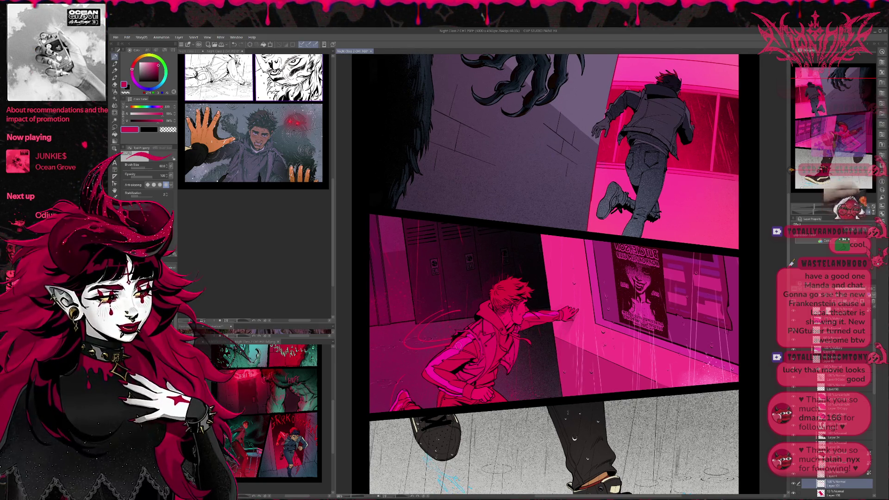
key(bracketleft)
key(bracketleft)
key(bracketleft)
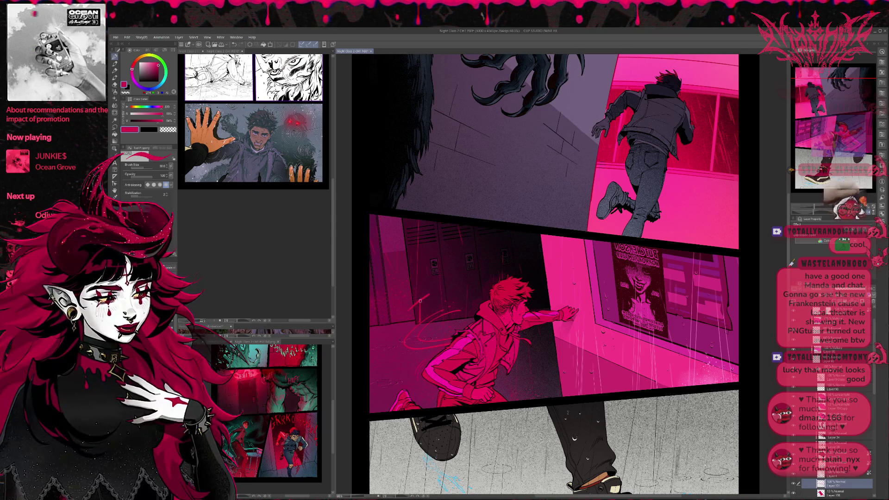
mouse_move(423, 296)
mouse_down()
mouse_move(428, 318)
mouse_move(437, 315)
mouse_move(472, 277)
mouse_up()
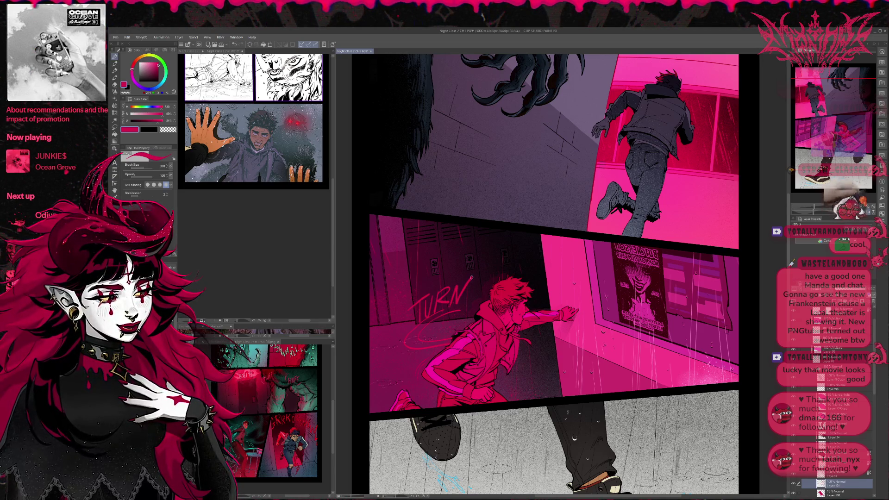
Redraw the TURN letters T and N beside the boy, then erase most of the red lettering
key(ctrl+z)
key(ctrl+z)
key(ctrl+z)
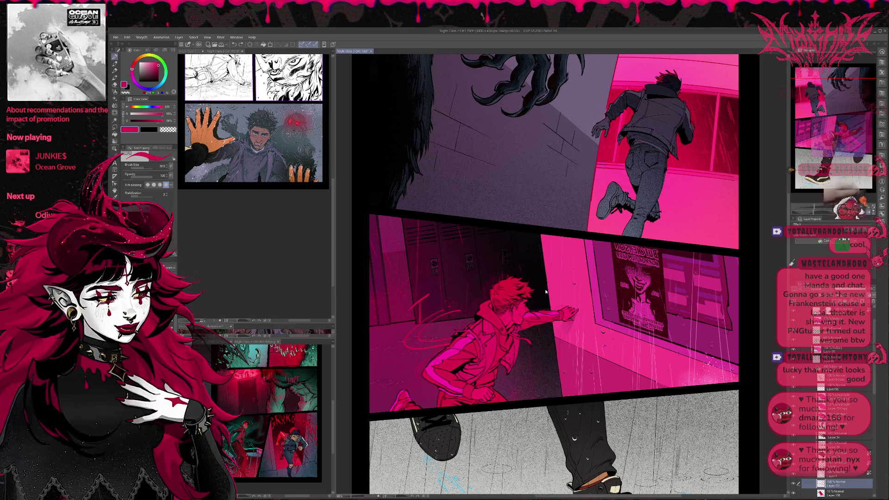
key(ctrl+z)
mouse_move(401, 311)
mouse_down()
mouse_move(414, 307)
mouse_move(407, 330)
mouse_move(437, 318)
mouse_up()
key(ctrl+z)
drag(437, 319, 449, 296)
key(e)
mouse_move(459, 282)
mouse_down()
mouse_move(404, 333)
mouse_move(450, 341)
mouse_up()
key(p)
Sketch a faint arc around the boy's shoulder and re-letter TURN near it
drag(452, 303, 407, 352)
key(ctrl+z)
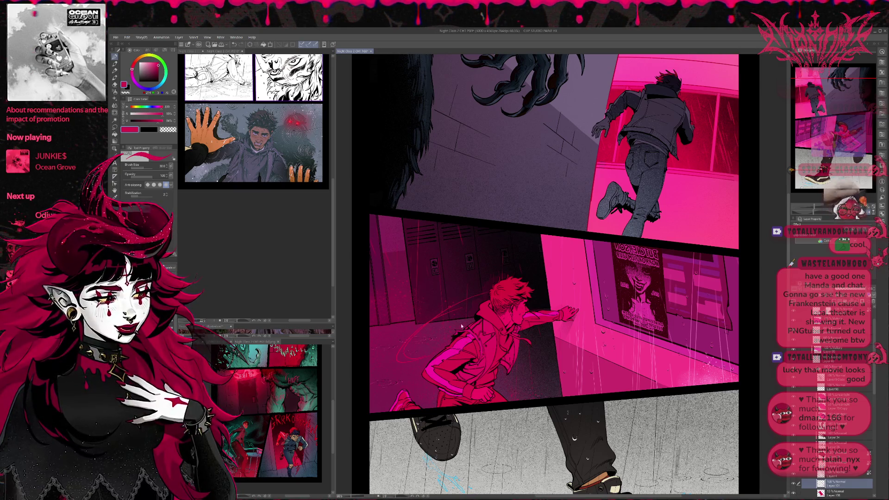
key(ctrl+z)
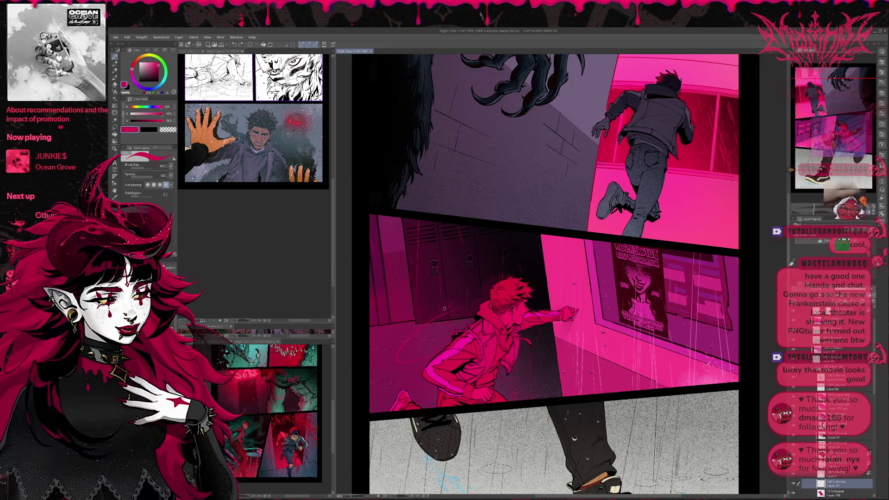
mouse_move(399, 355)
mouse_down()
mouse_move(419, 324)
mouse_move(400, 347)
mouse_up()
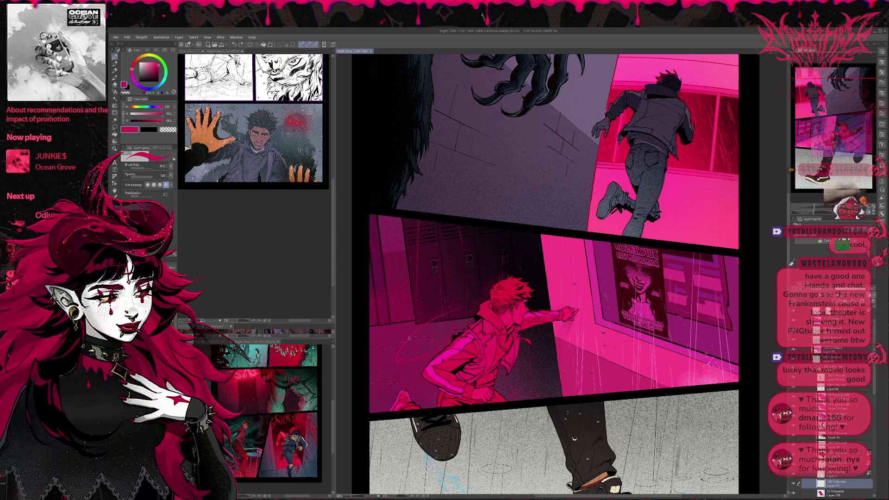
drag(422, 324, 446, 309)
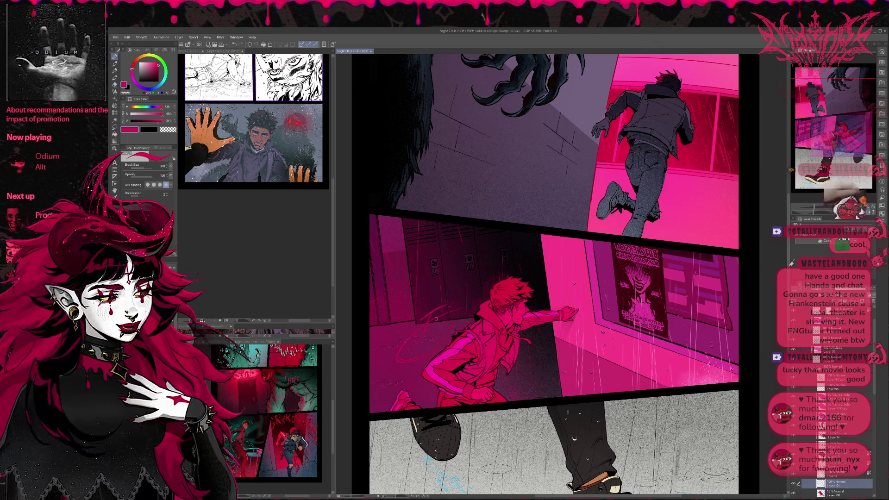
mouse_move(448, 307)
mouse_down()
mouse_move(451, 319)
mouse_move(477, 295)
mouse_up()
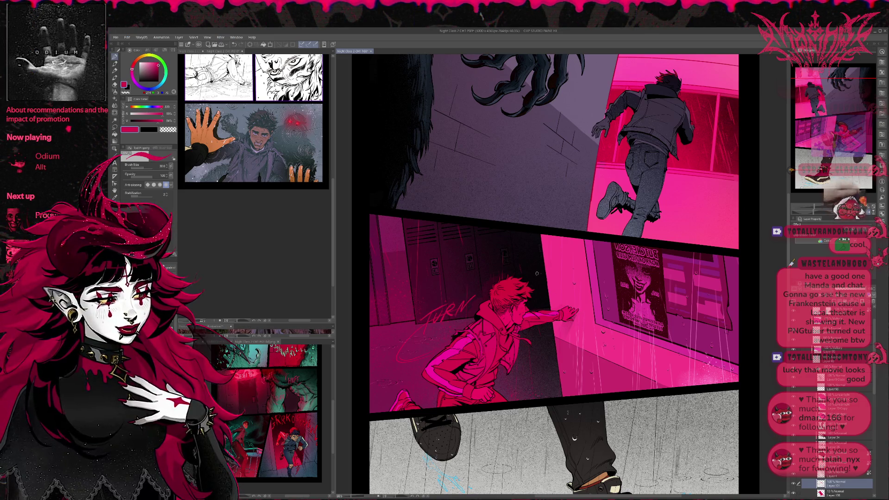
scroll(507, 298, down, 3)
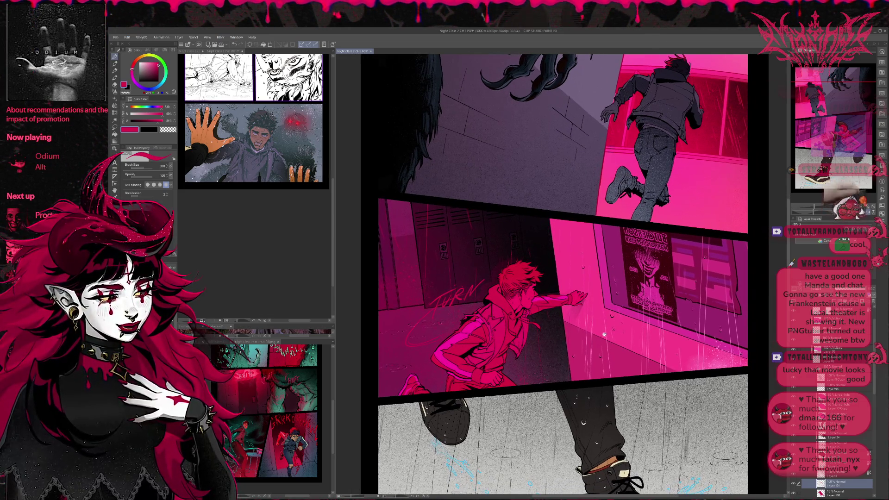
scroll(570, 338, up, 3)
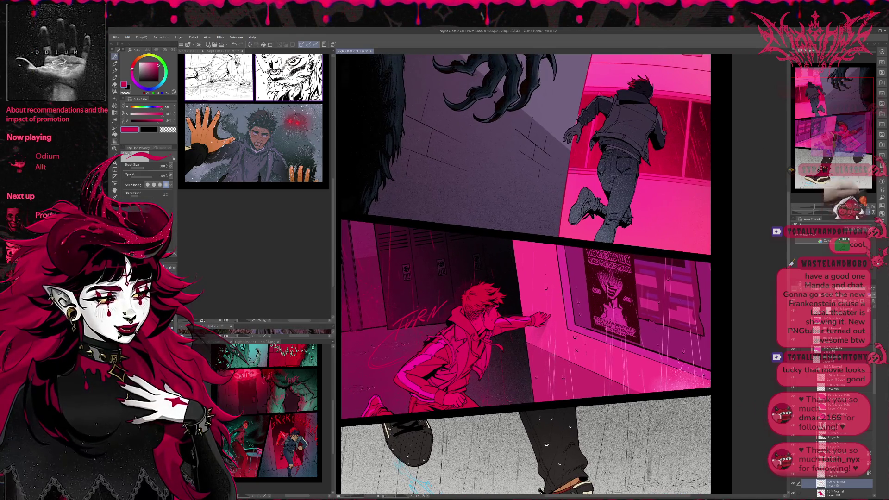
scroll(542, 345, left, 2)
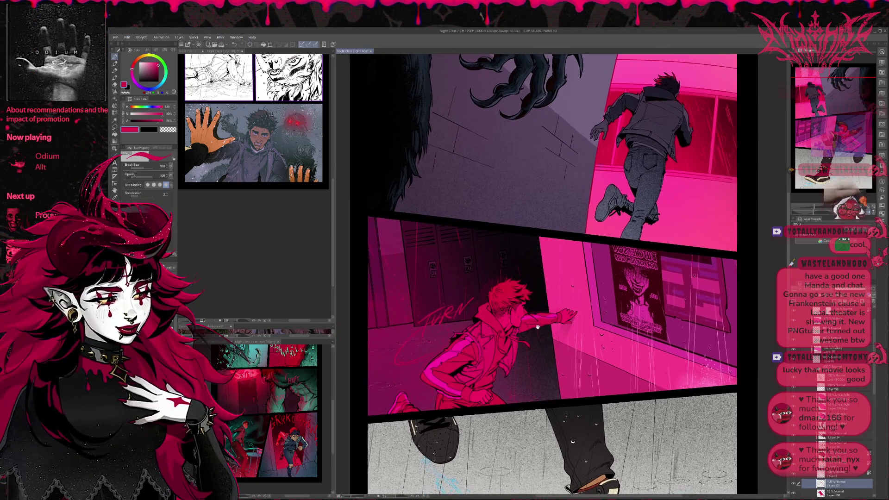
scroll(514, 328, left, 1)
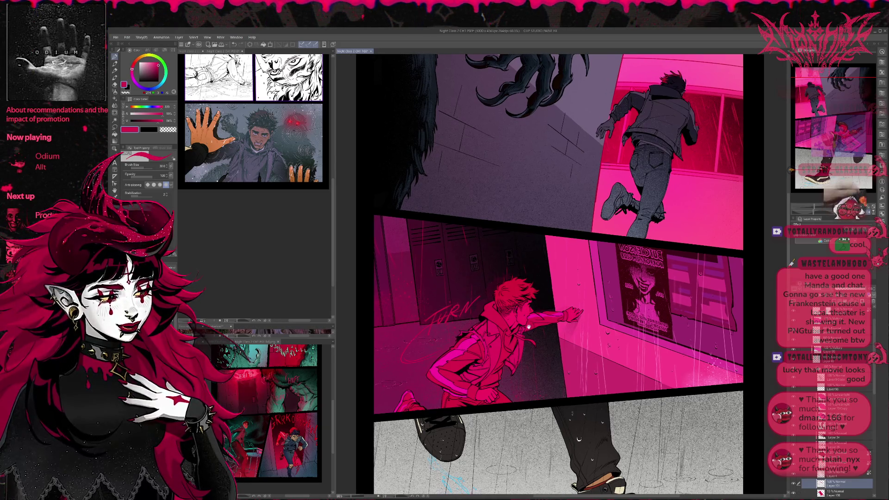
scroll(516, 334, left, 1)
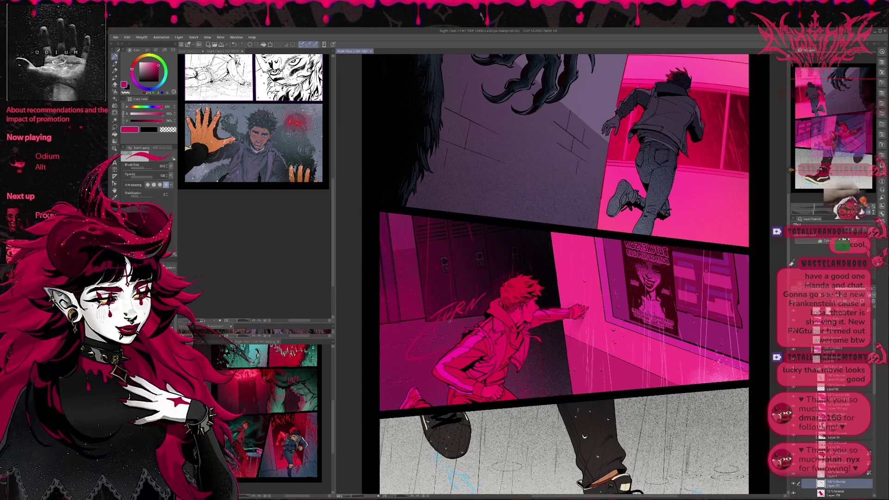
key(e)
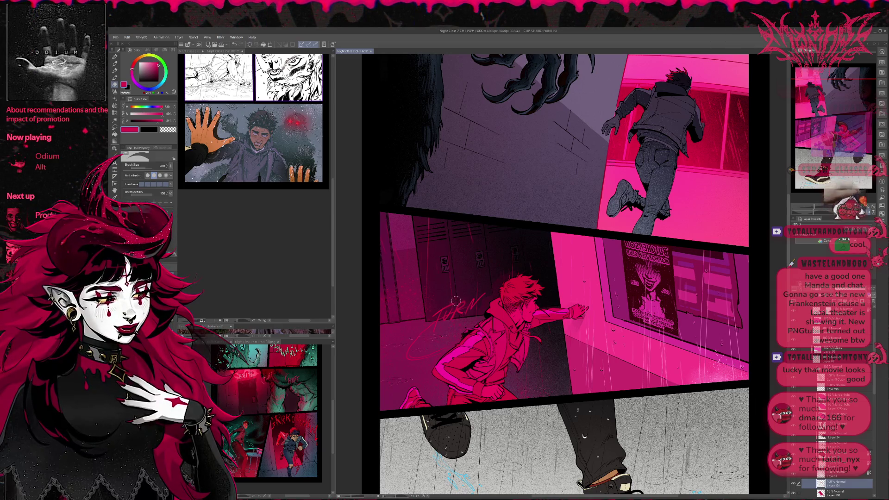
key(p)
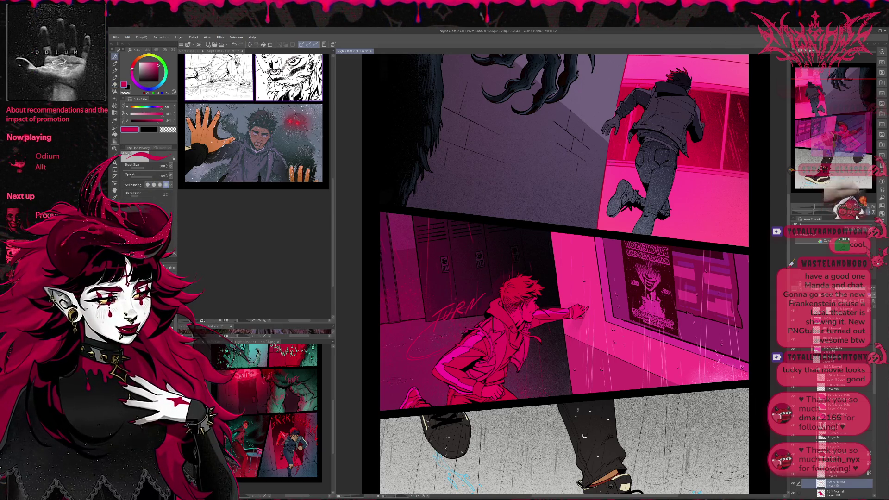
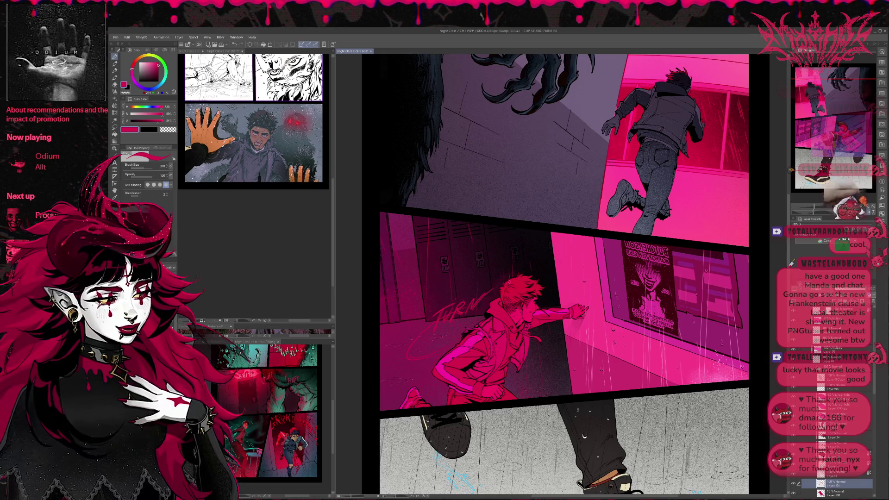
Rotate Layer 100's middle-panel sketch of the running boy slightly and commit the transform
key(e)
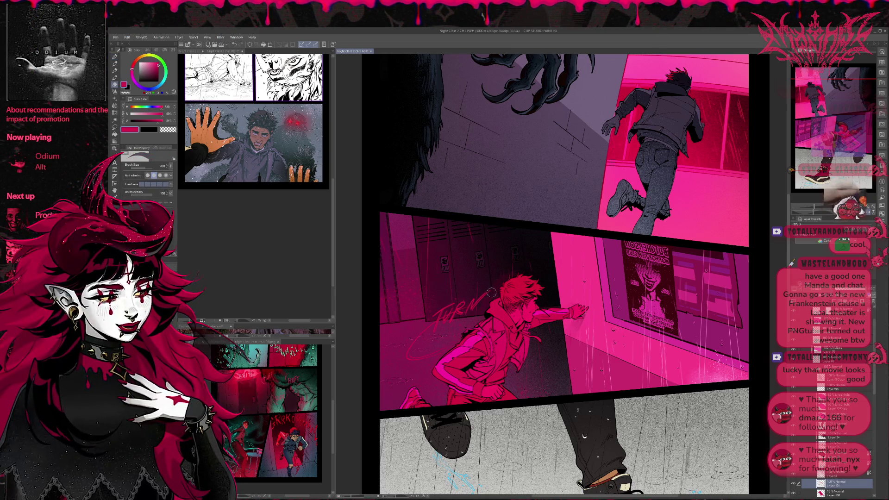
key(p)
drag(560, 323, 546, 319)
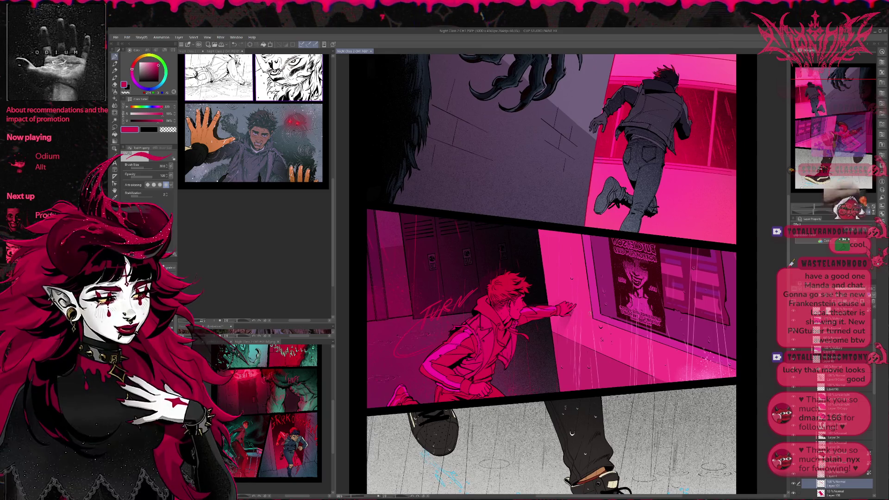
click(828, 493)
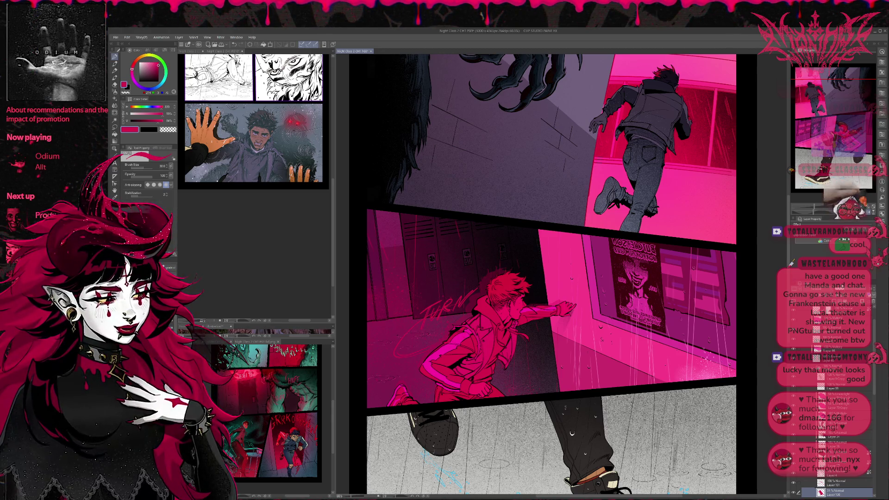
key(ctrl+t)
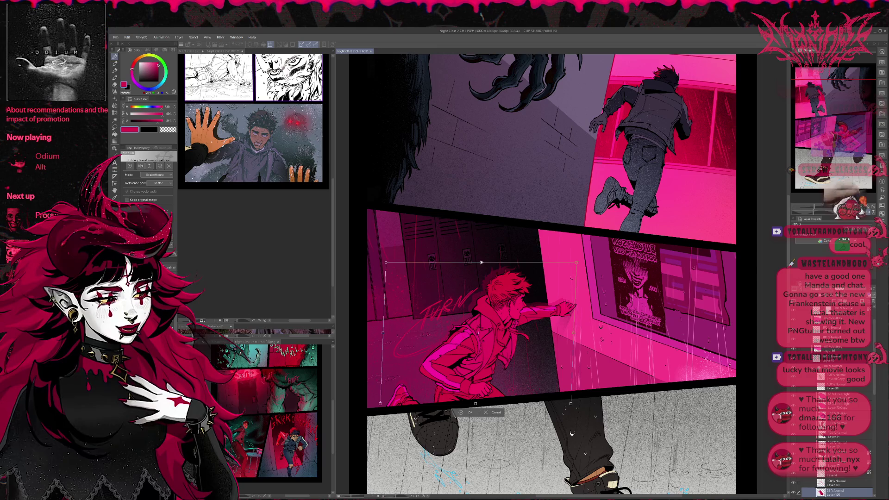
drag(482, 263, 484, 261)
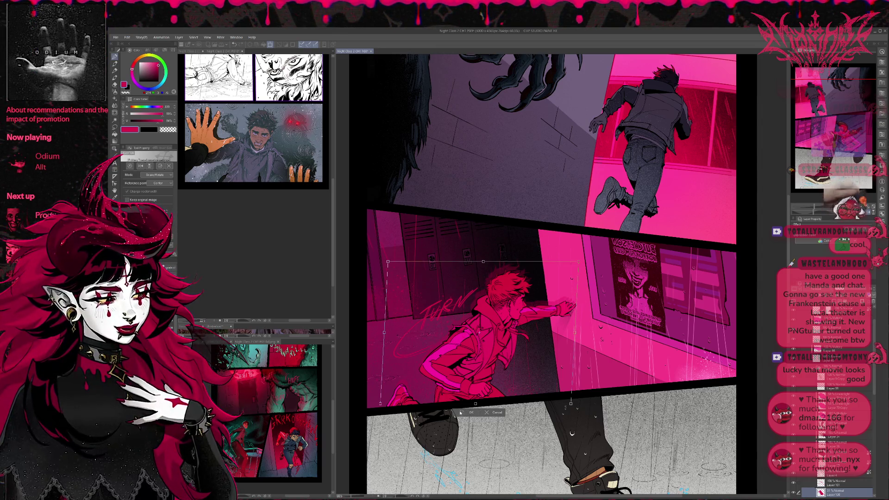
key(Return)
Flip the canvas view horizontally to check the page mirrored
key(e)
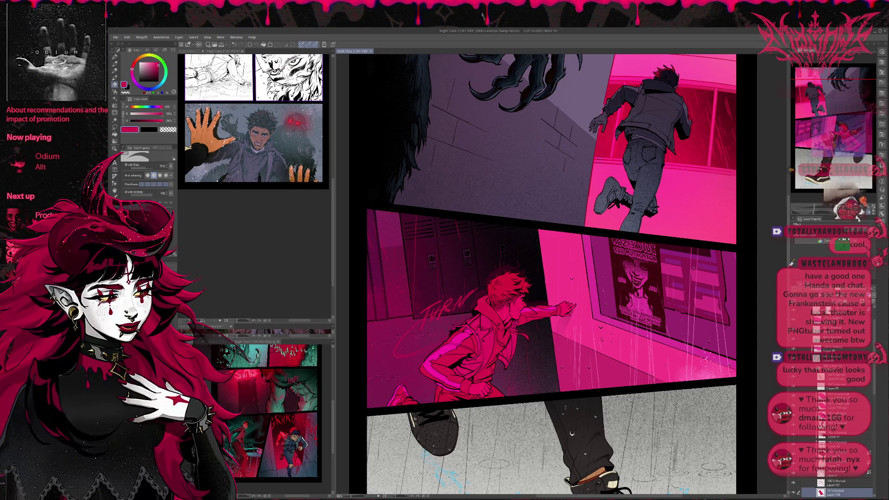
key(h)
scroll(555, 275, right, 2)
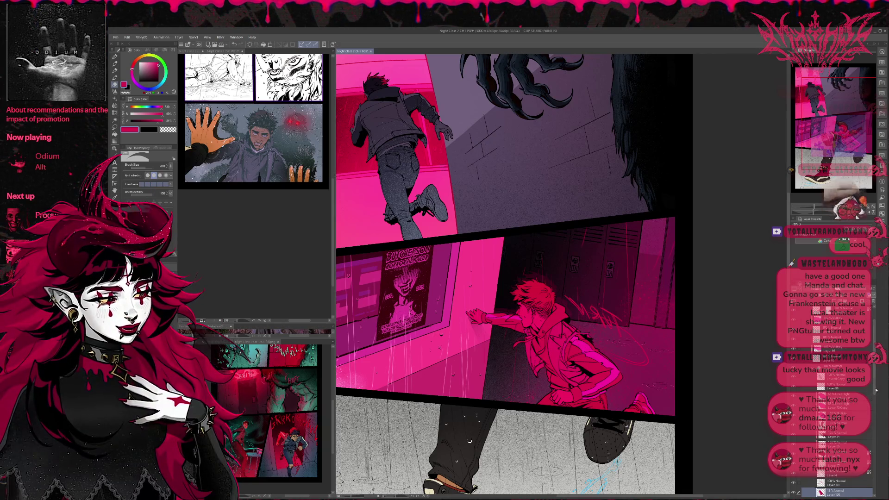
Sketch thin pink strokes over the lockers in the middle panel
scroll(875, 390, down, 5)
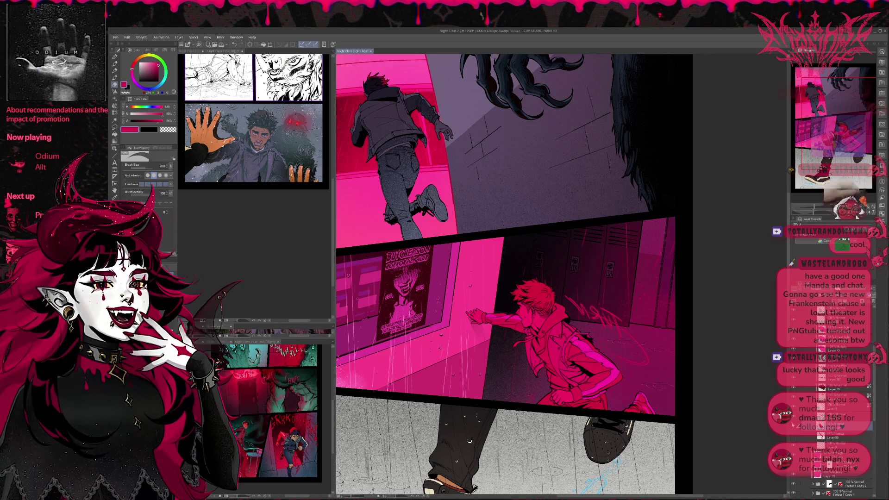
drag(623, 306, 588, 324)
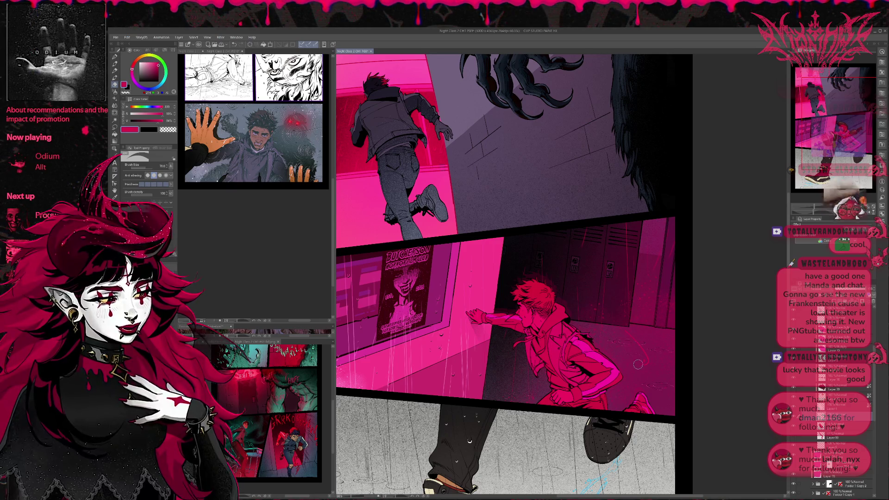
key(p)
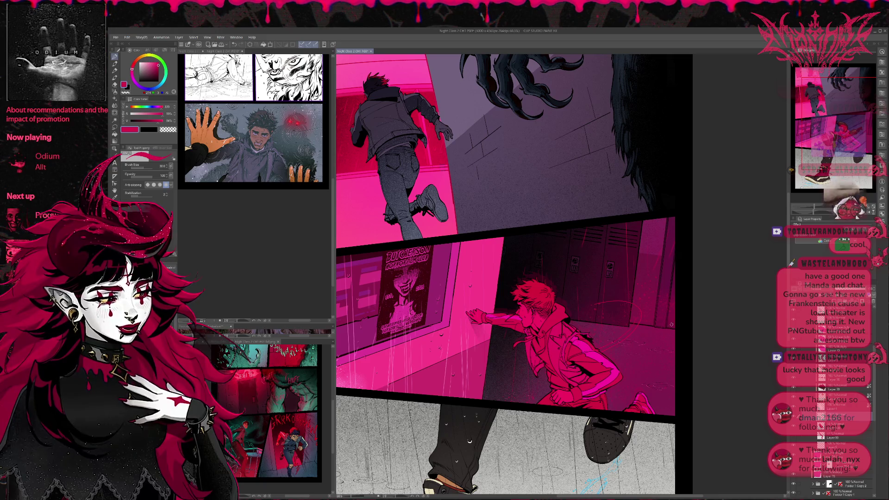
drag(655, 313, 614, 316)
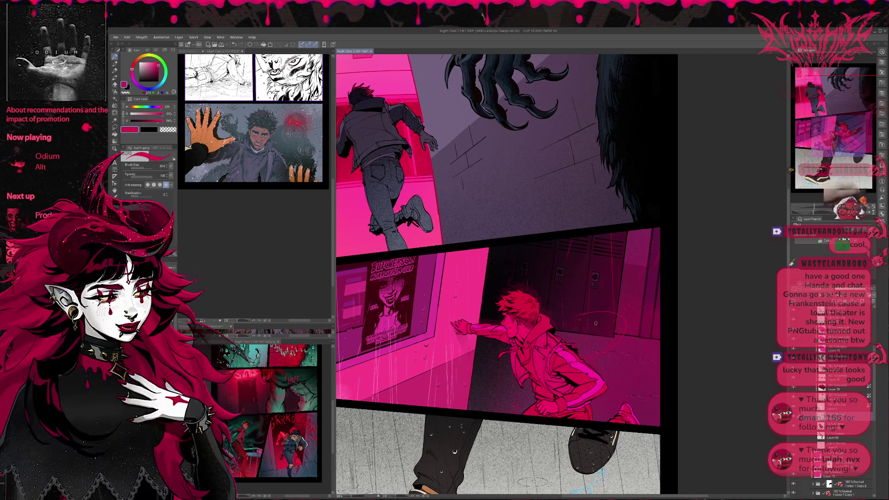
On a new layer, sketch red TURN lettering over the lockers, undoing stray strokes
key(ctrl+shift+n)
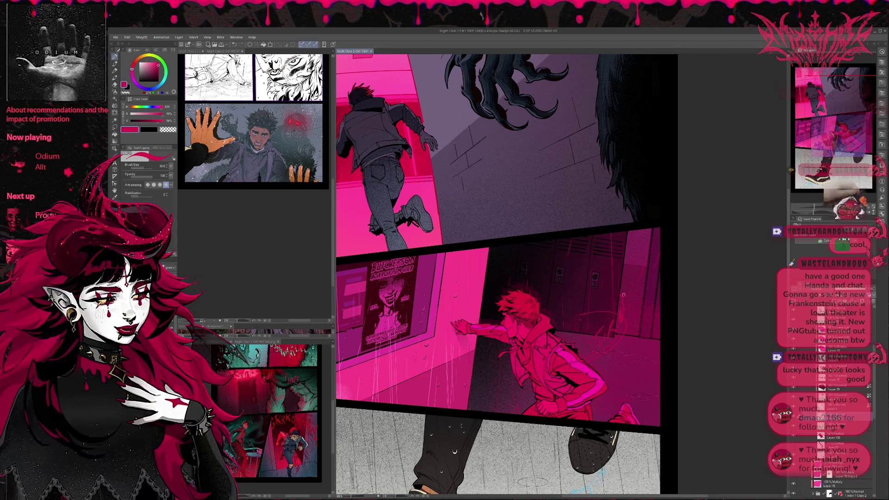
drag(615, 319, 600, 339)
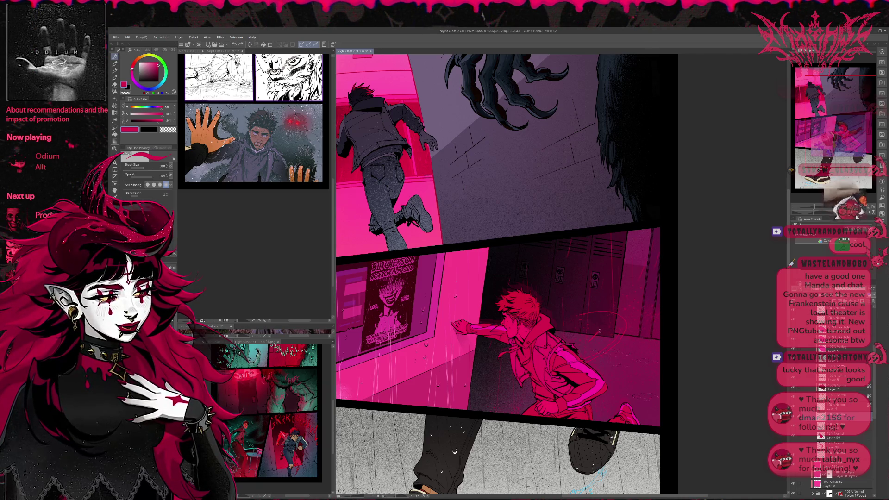
drag(604, 338, 624, 320)
key(ctrl+z)
key(ctrl+z)
mouse_move(573, 307)
mouse_down()
mouse_move(594, 298)
mouse_move(614, 306)
mouse_move(618, 319)
mouse_move(635, 305)
mouse_up()
key(ctrl+z)
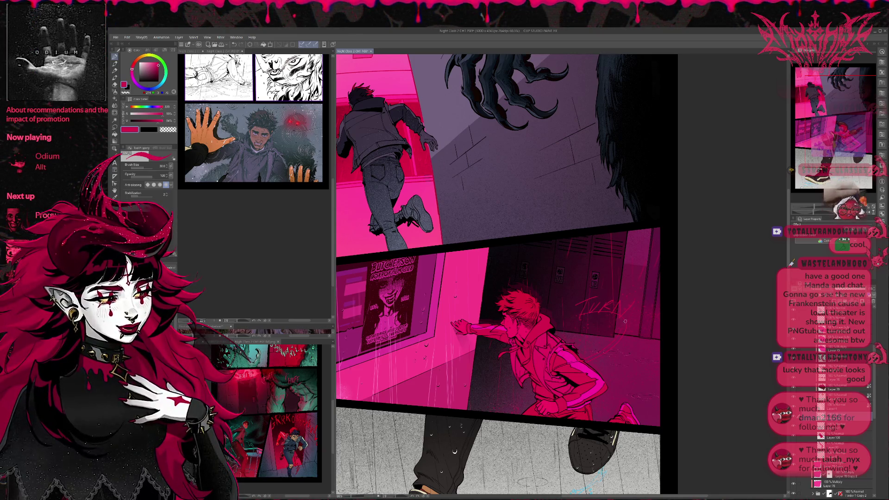
Erase the red TURN lettering and undo the earlier artwork transform
key(e)
drag(582, 306, 697, 307)
scroll(658, 286, down, 1)
key(ctrl+z)
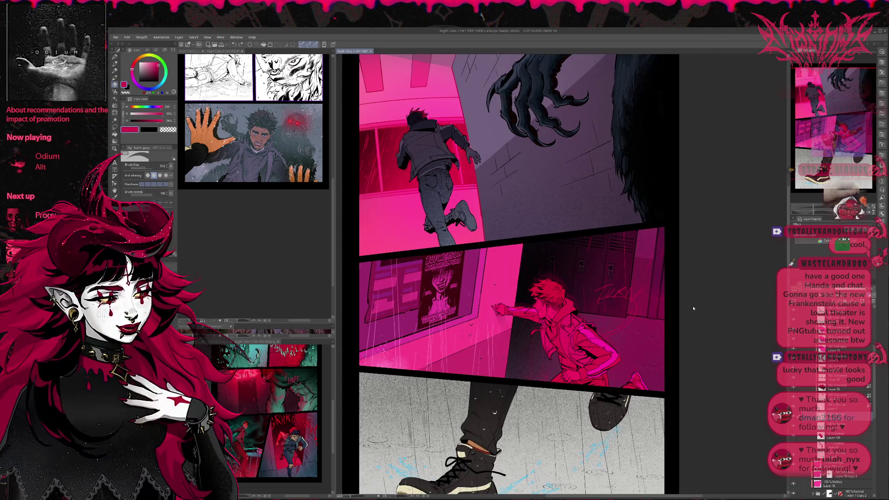
mouse_move(637, 294)
mouse_down()
mouse_move(598, 291)
mouse_move(623, 289)
mouse_move(629, 301)
mouse_up()
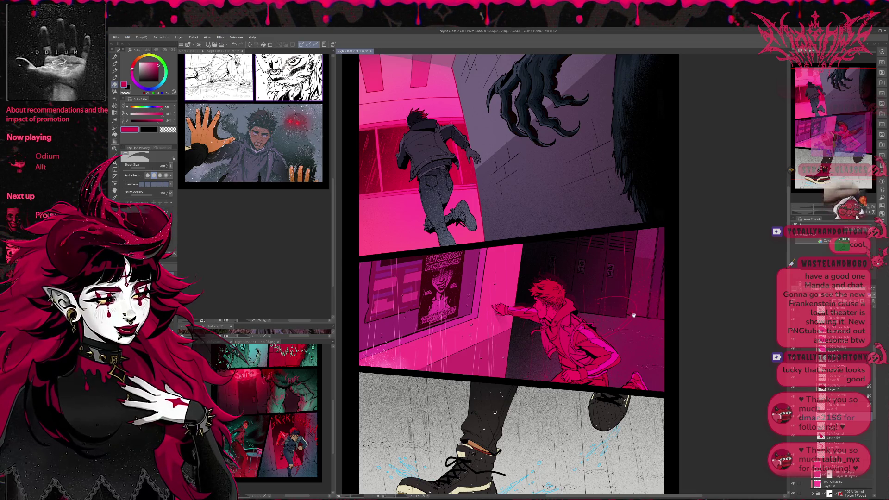
scroll(633, 315, up, 1)
key(ctrl+z)
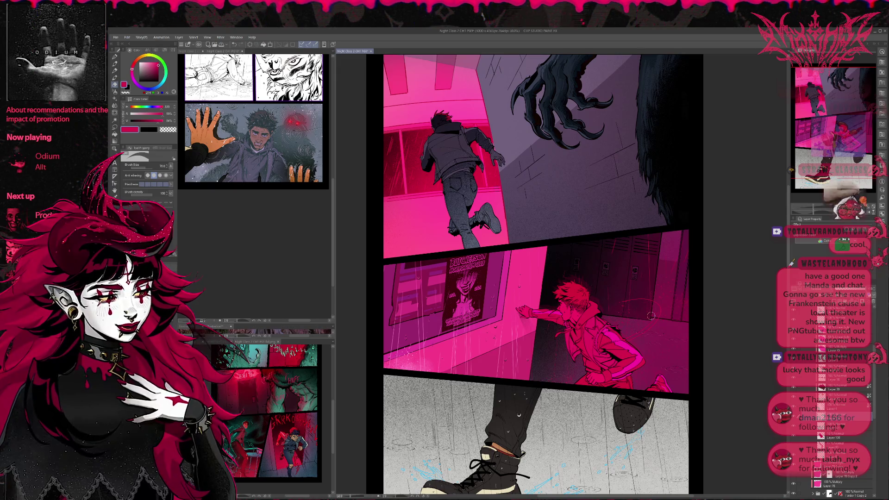
Fit the whole page in view and hide the bottom panel's floor-line layer in the expanded folder
scroll(651, 315, down, 2)
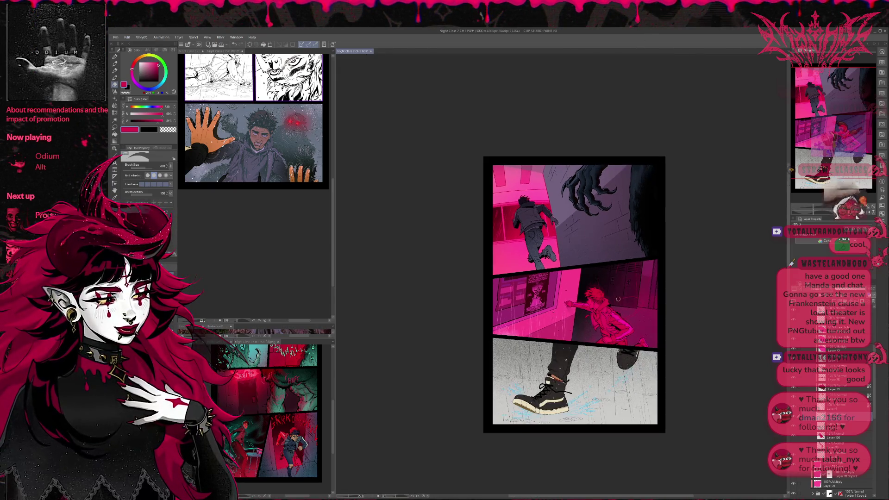
scroll(725, 361, up, 1)
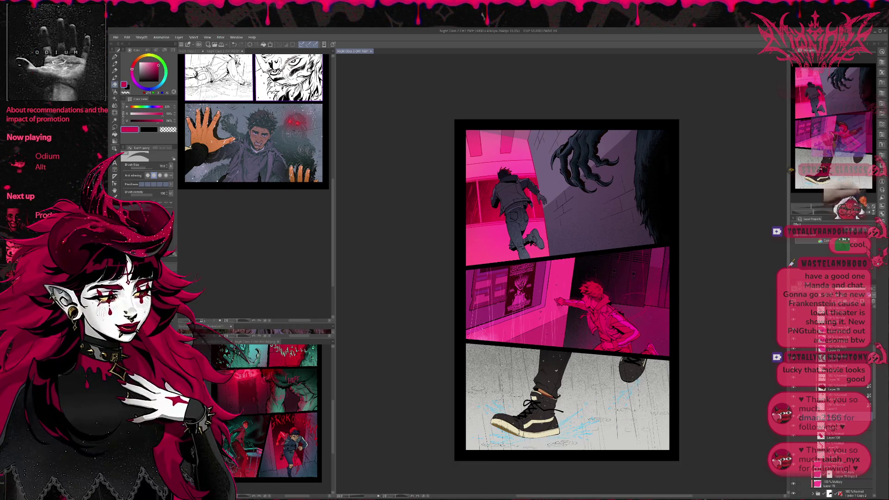
scroll(833, 416, down, 5)
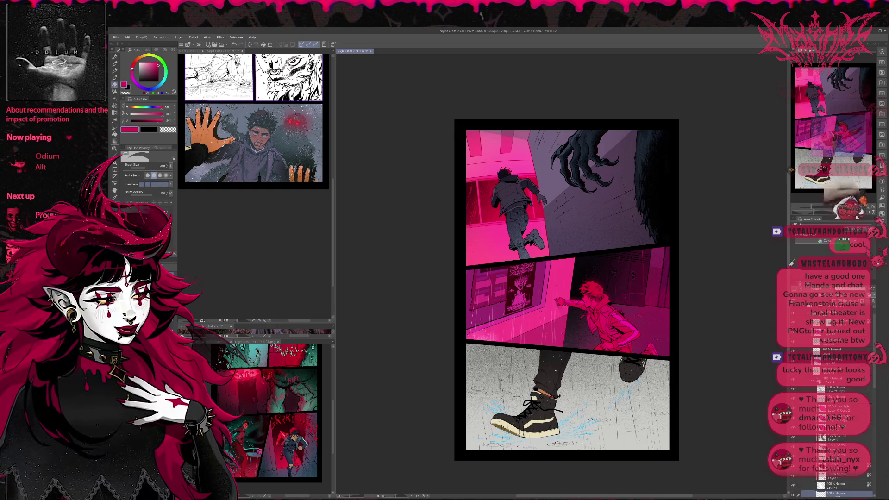
click(815, 347)
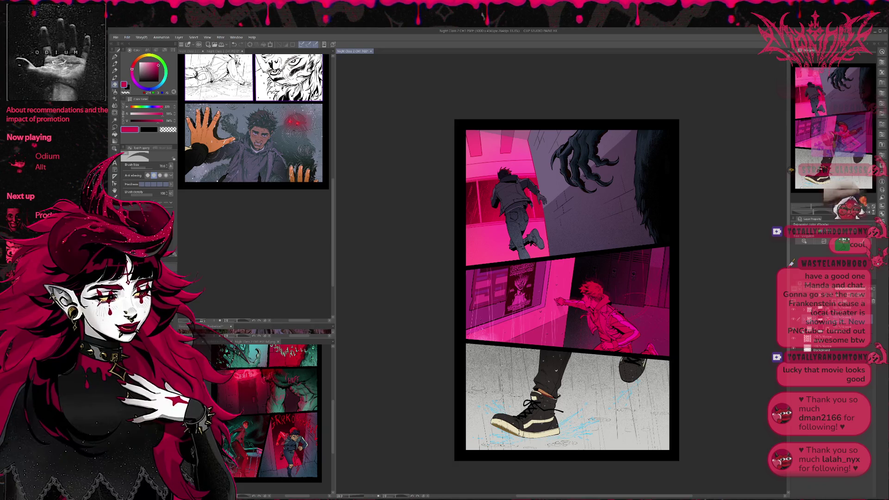
click(813, 337)
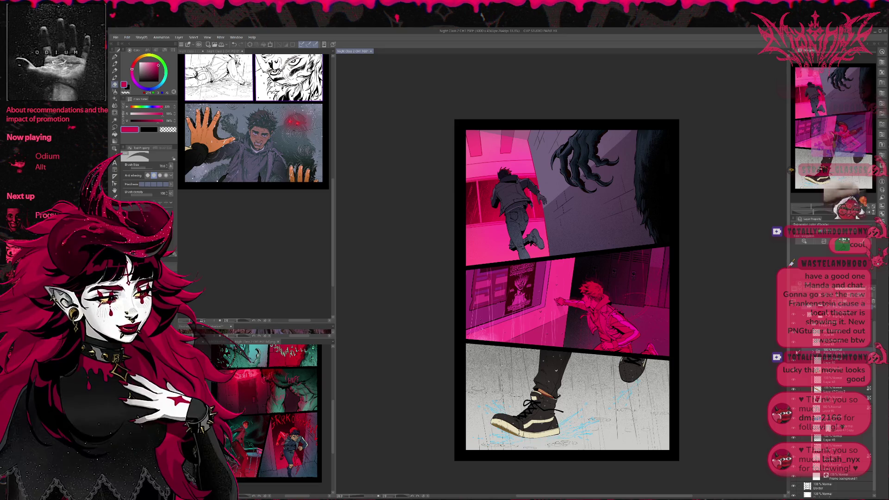
click(817, 350)
click(795, 343)
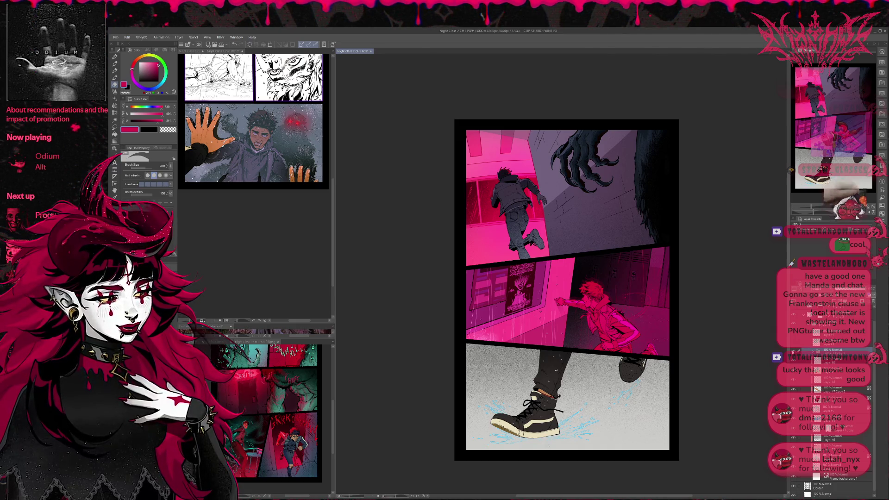
Select a lower layer and make the P010 reference page active
scroll(831, 417, up, 2)
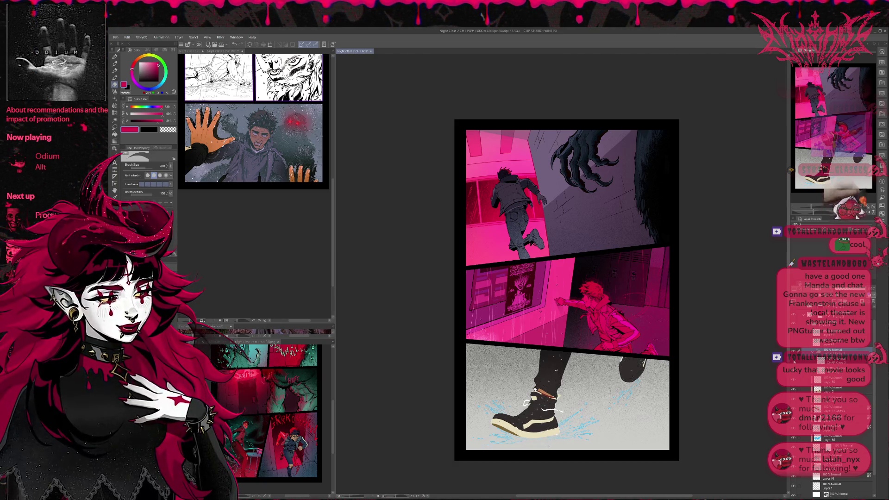
click(832, 380)
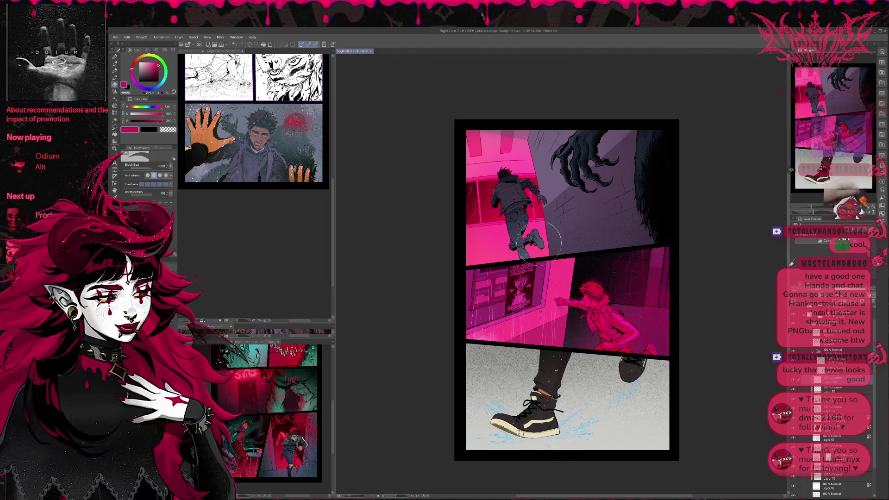
click(269, 157)
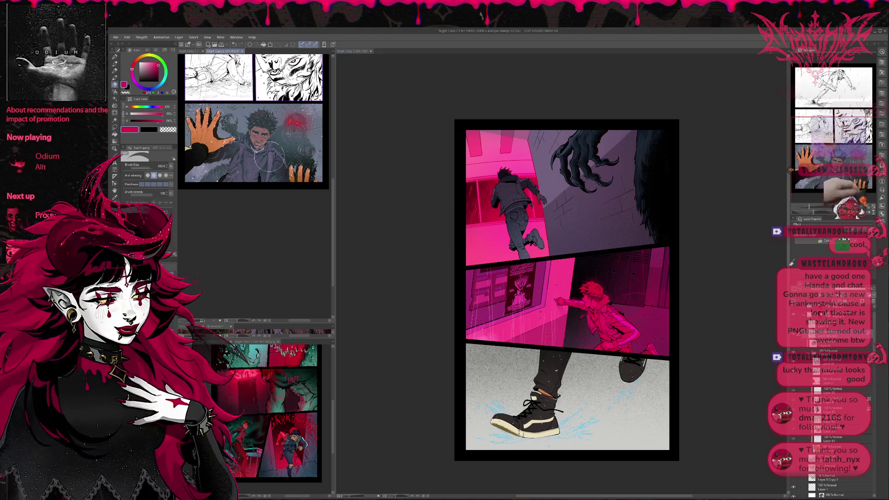
Sample lavender and dark green from the reference page, then purples from the comic page
alt+click(258, 159)
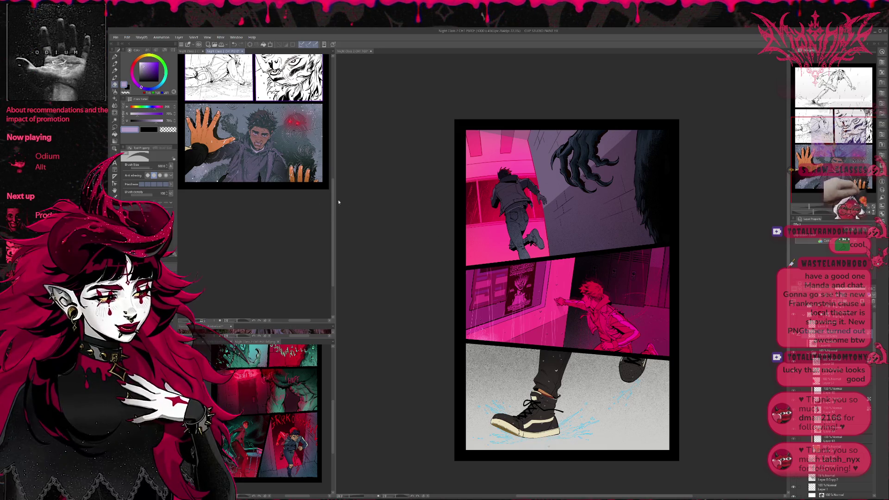
click(204, 148)
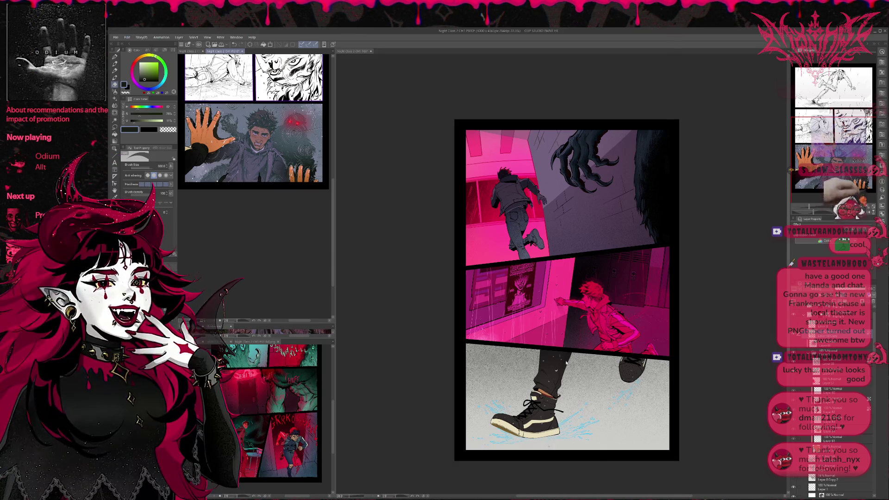
key(ctrl+Tab)
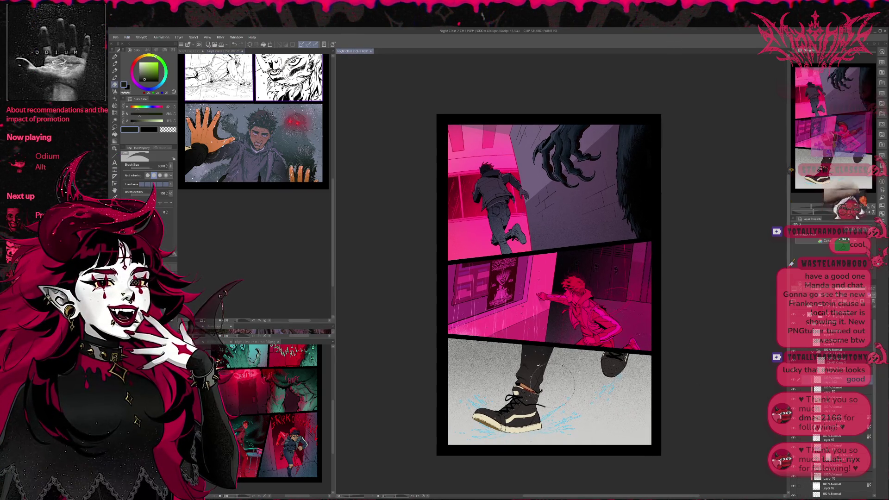
alt+click(551, 324)
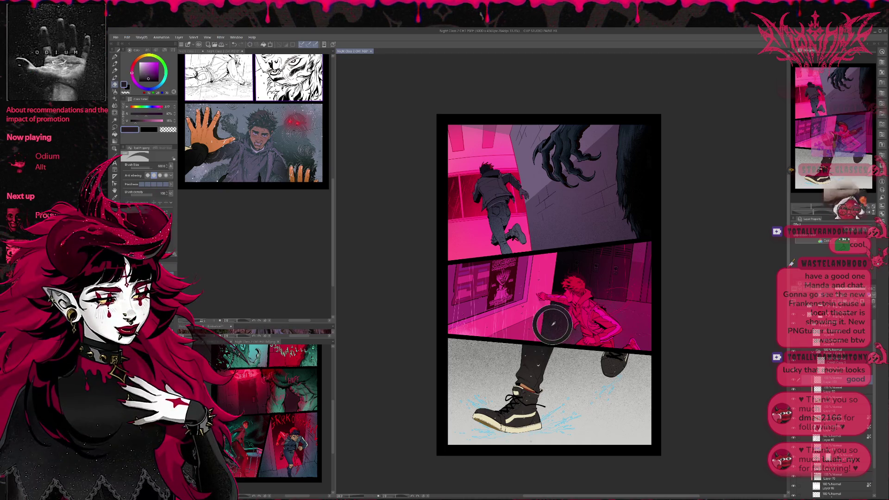
alt+click(531, 192)
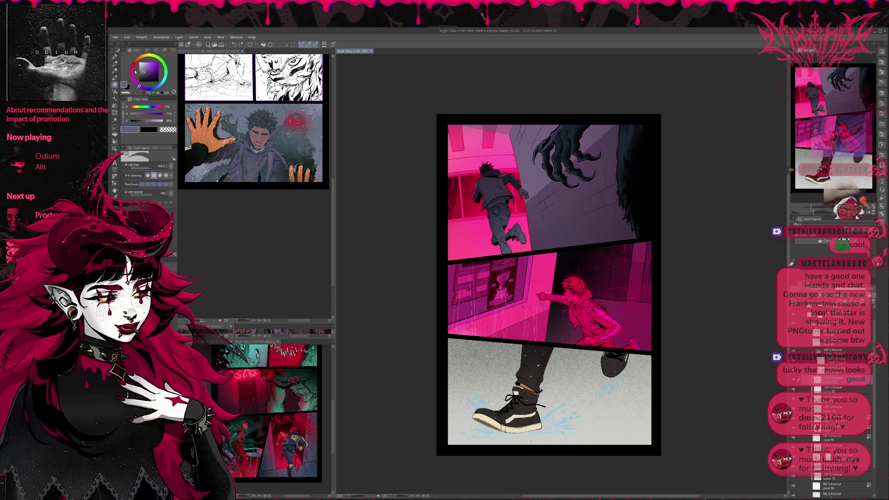
Dab bright highlights on the sneaker sole with a soft brush, then switch to transparent colour
key(p)
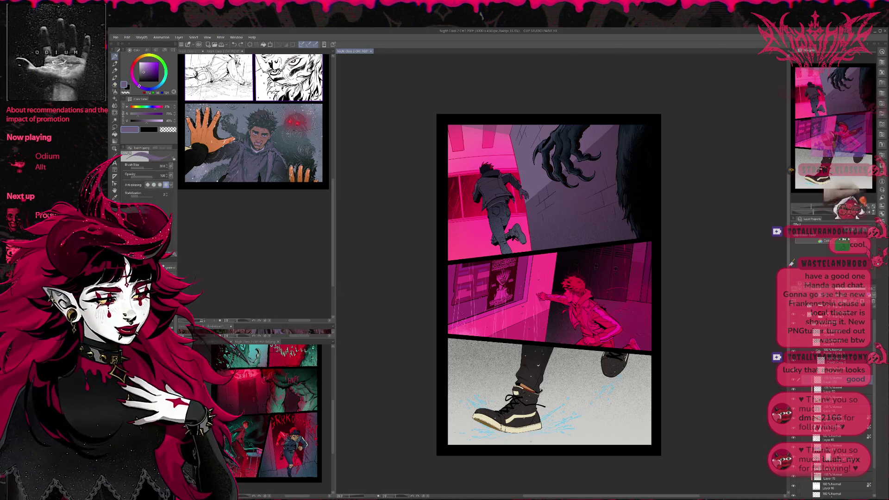
key(b)
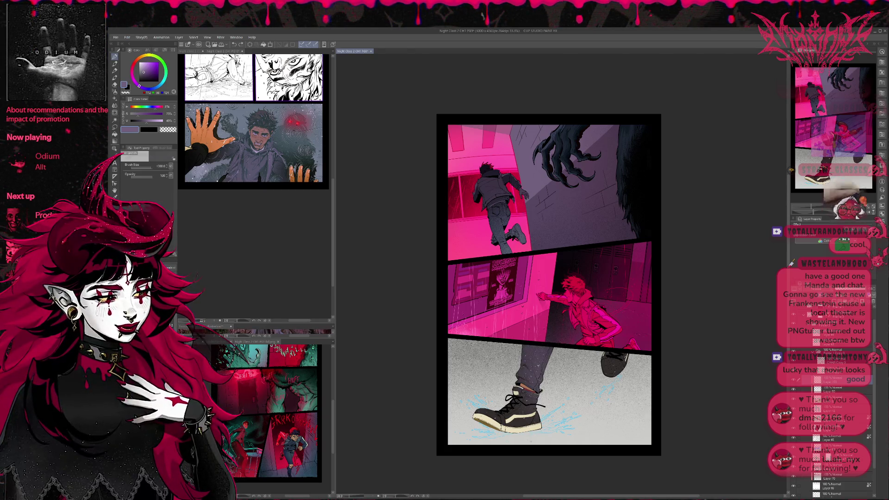
drag(608, 367, 625, 370)
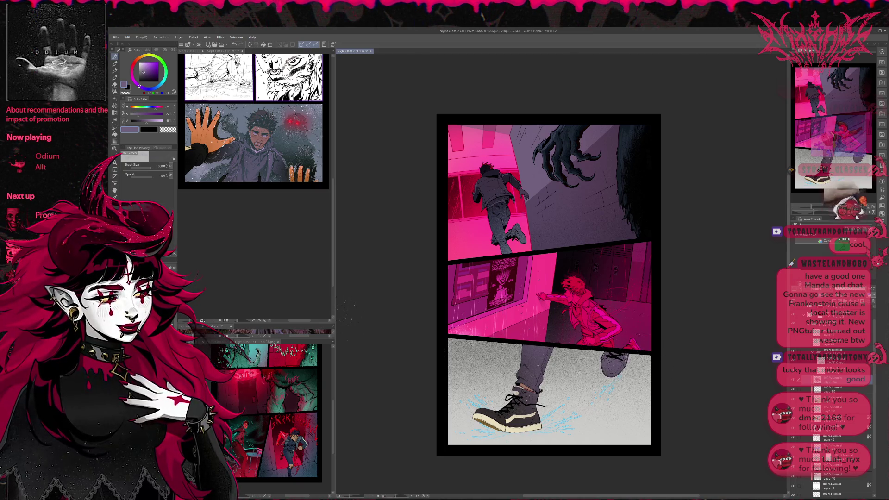
key(c)
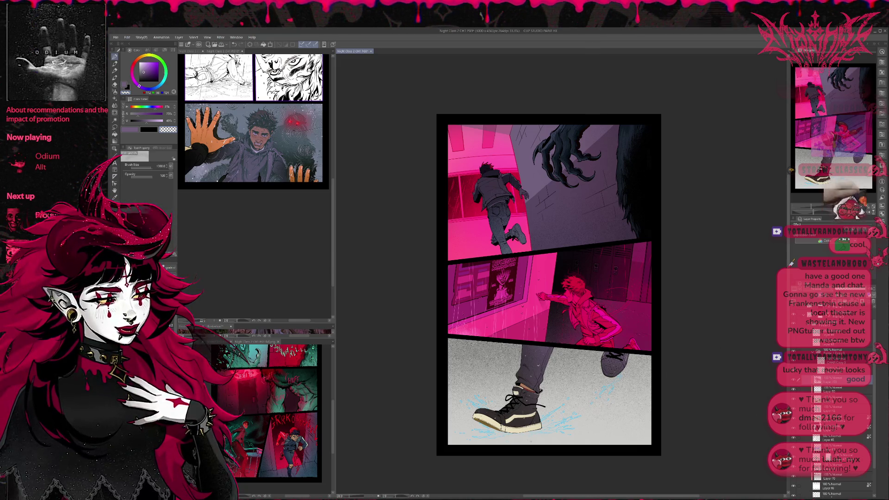
On another layer, pick a blue-grey from the reference and use a smaller stabilized pen
click(822, 358)
click(833, 469)
key(b)
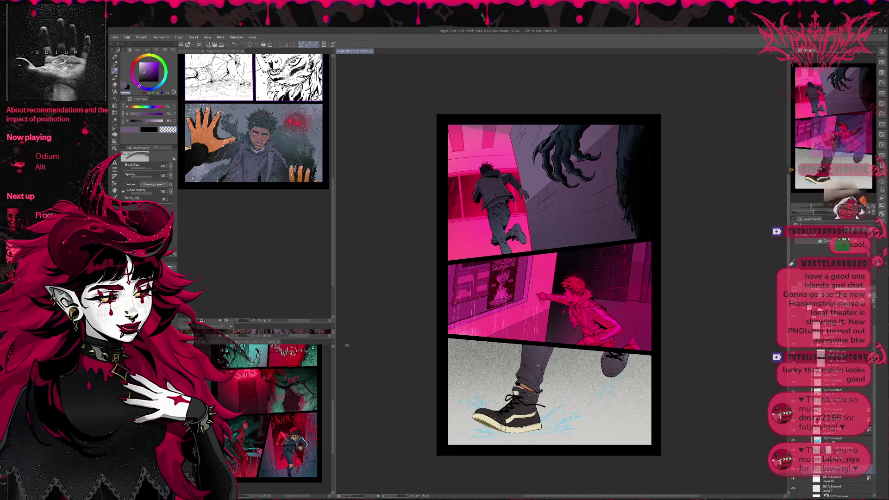
click(243, 120)
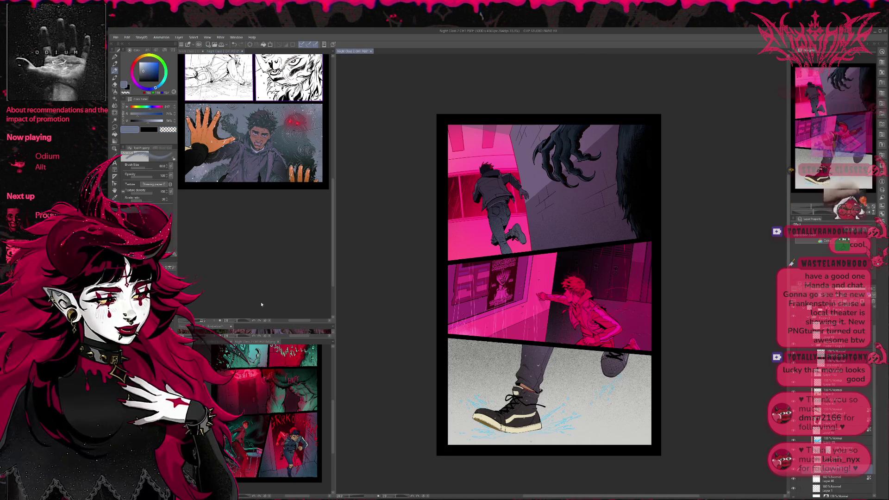
key(e)
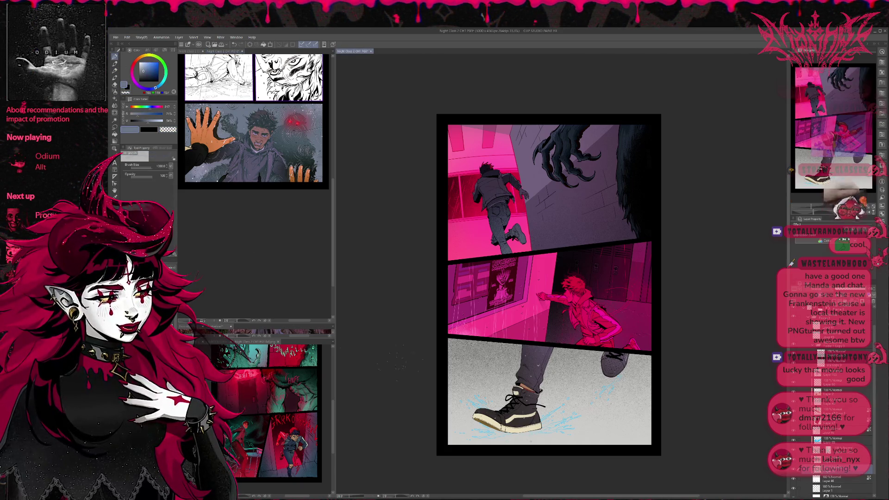
key(e)
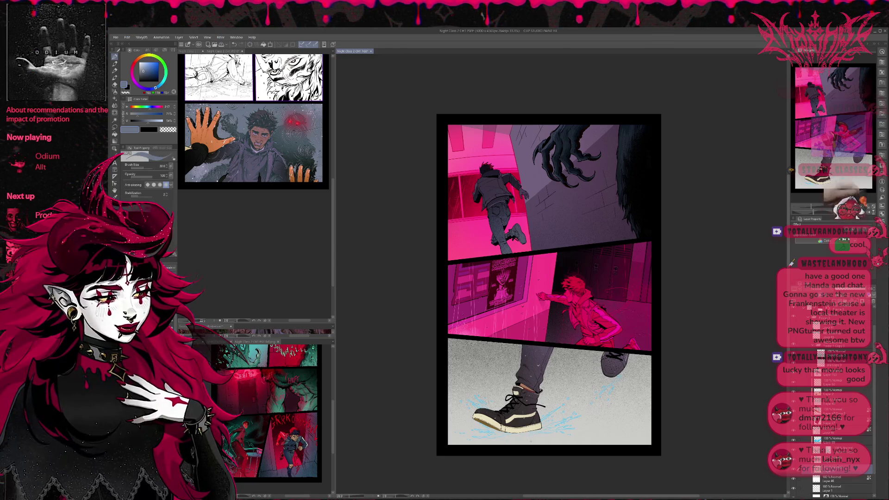
key(bracketleft)
Cover the bottom panel's floor in blue-grey and sample the middle panel's hot pink
drag(454, 426, 467, 430)
mouse_move(539, 407)
mouse_down()
mouse_move(648, 445)
mouse_move(639, 384)
mouse_move(663, 359)
mouse_up()
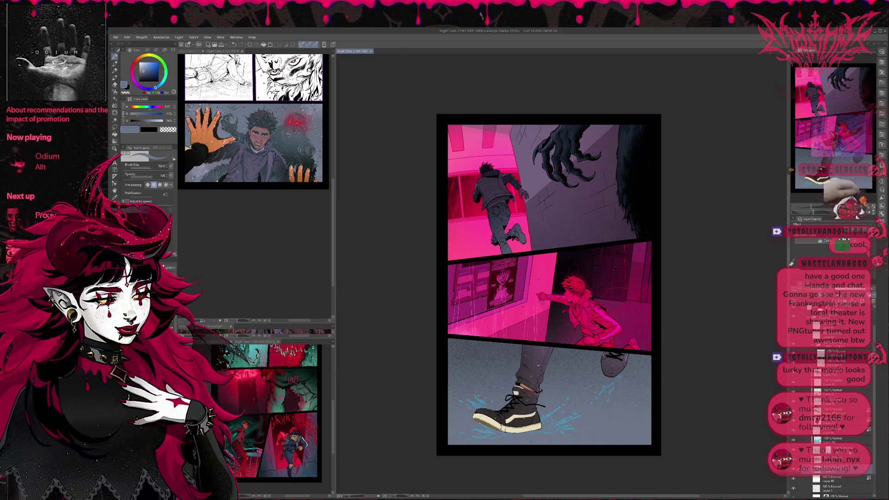
alt+click(532, 309)
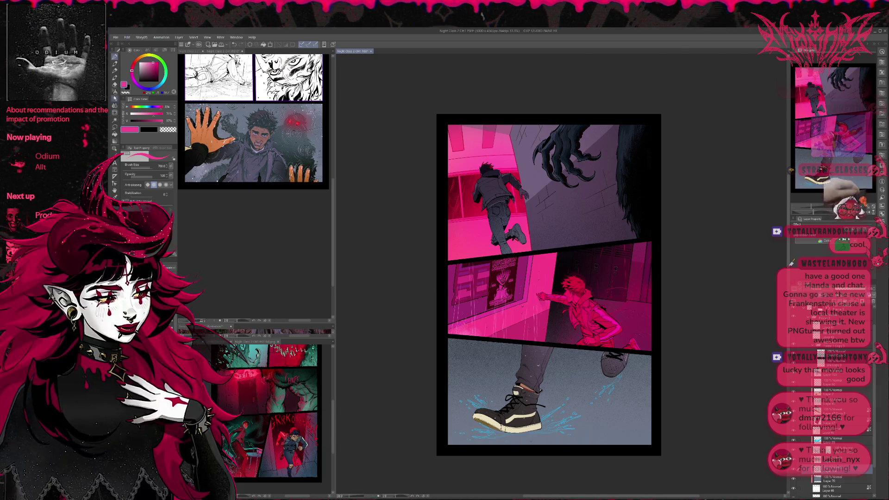
Airbrush a soft pink glow across the floor's top, then set white on another layer
key(b)
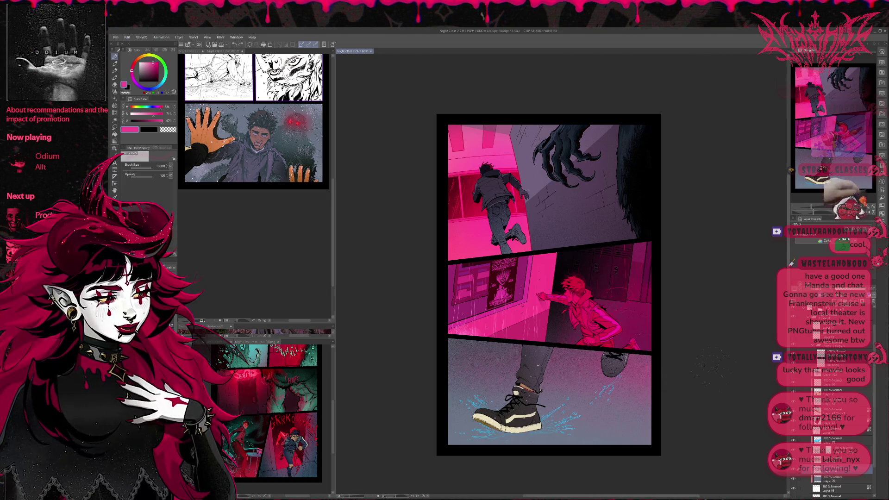
mouse_move(713, 388)
mouse_down()
mouse_move(716, 373)
mouse_move(711, 386)
mouse_up()
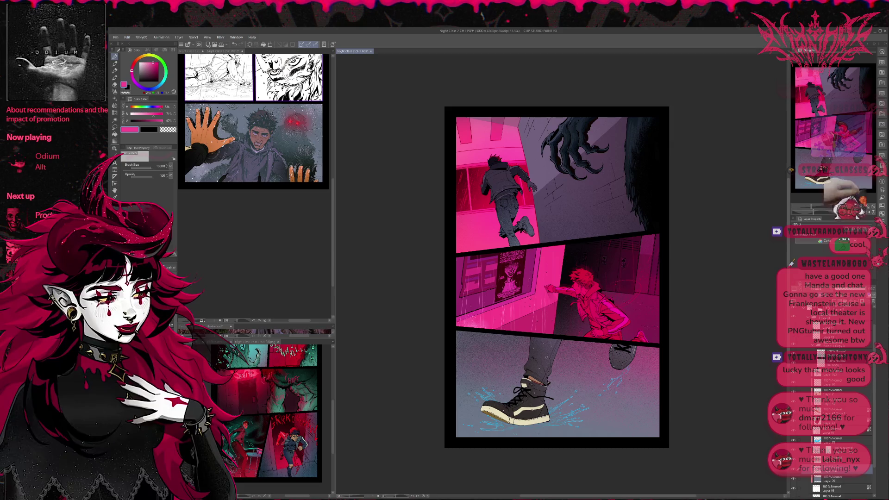
click(808, 440)
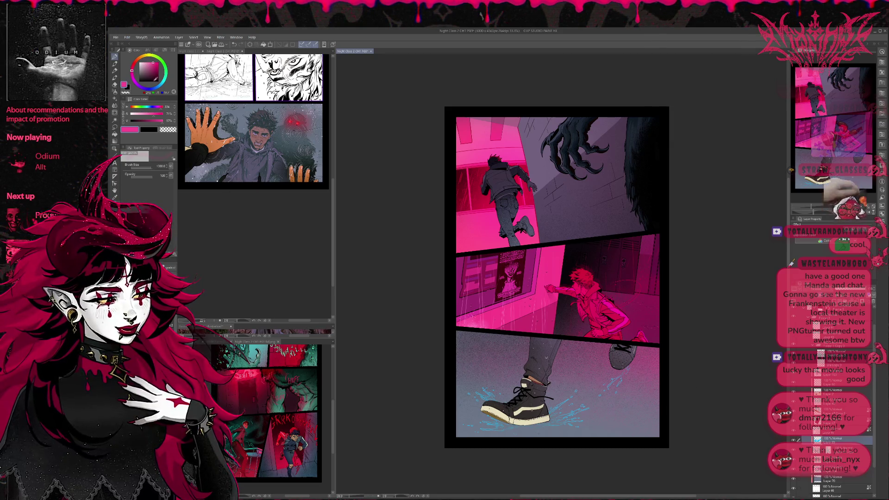
click(241, 93)
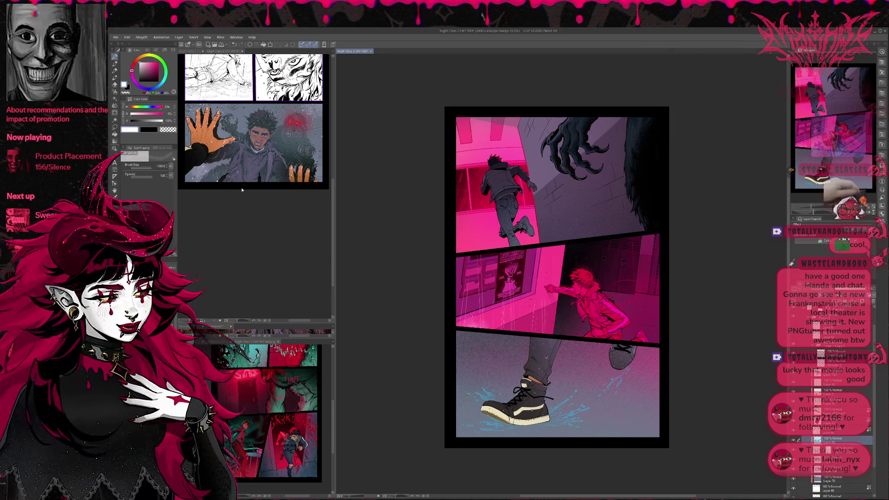
Paint pale blue splashes around the sneaker using a lightened floor blue-grey
key(b)
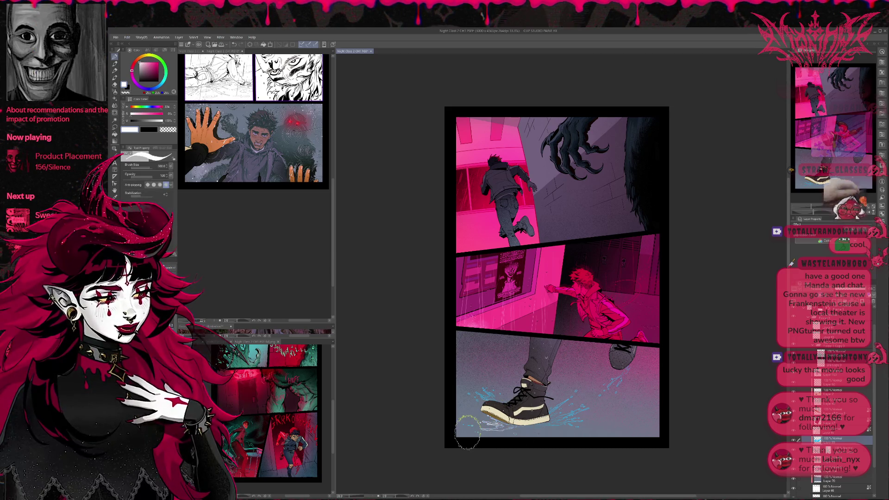
alt+click(468, 418)
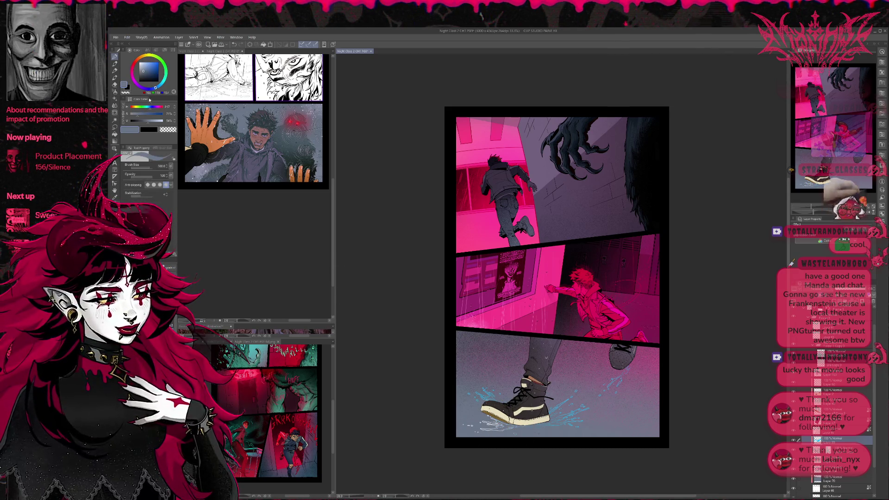
click(143, 68)
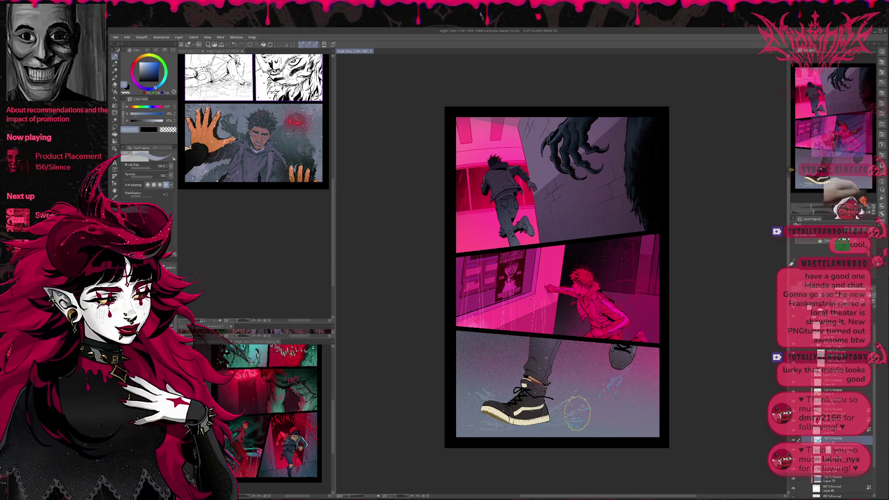
click(141, 66)
mouse_move(475, 375)
mouse_down()
mouse_move(480, 400)
mouse_move(466, 424)
mouse_up()
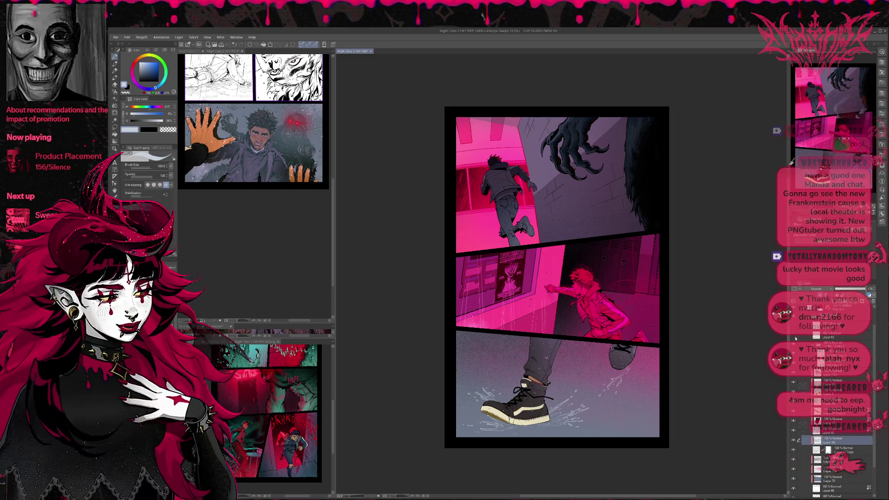
On Layer 43, try a pale grey-blue stroke at the left, undo it, and pick light grey-blue
click(816, 336)
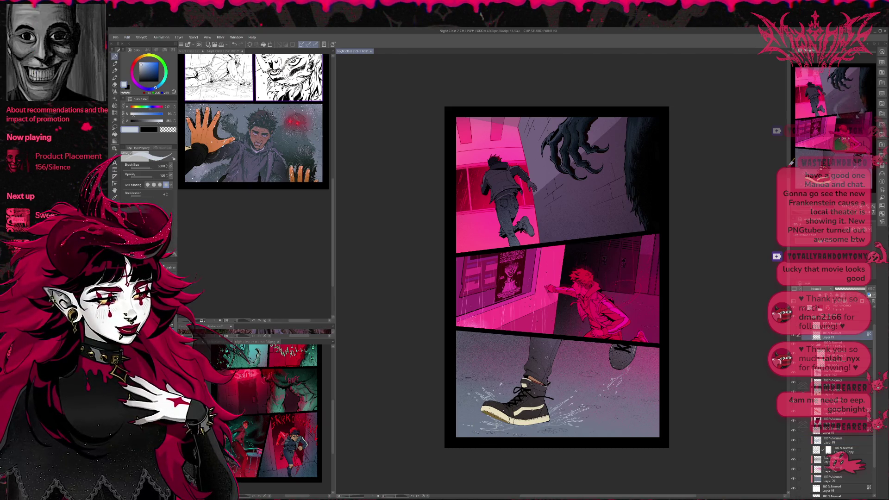
alt+click(469, 394)
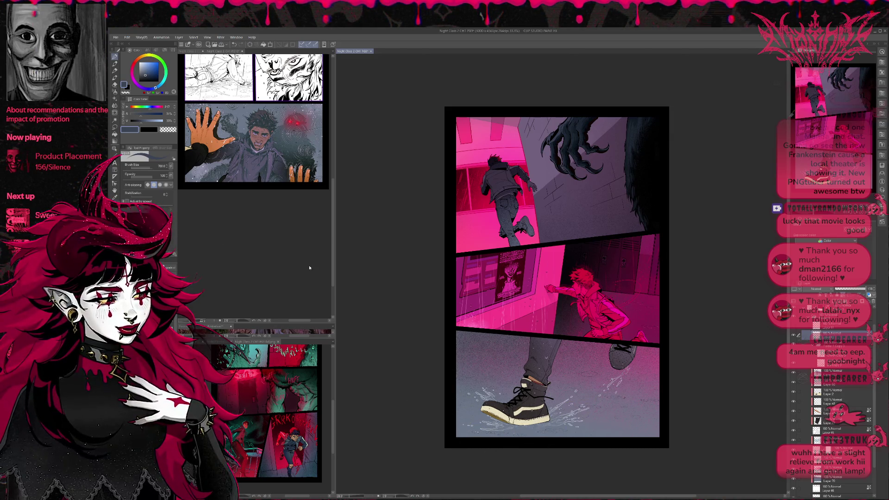
click(151, 77)
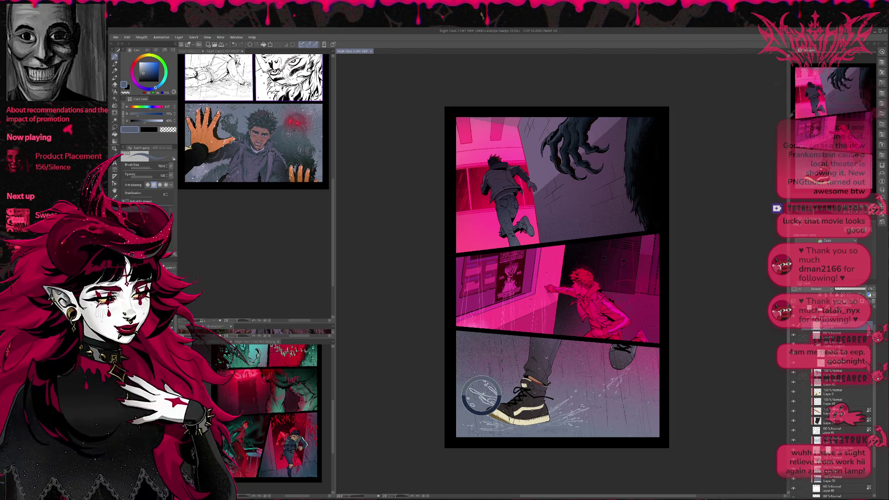
drag(478, 403, 468, 376)
key(ctrl+z)
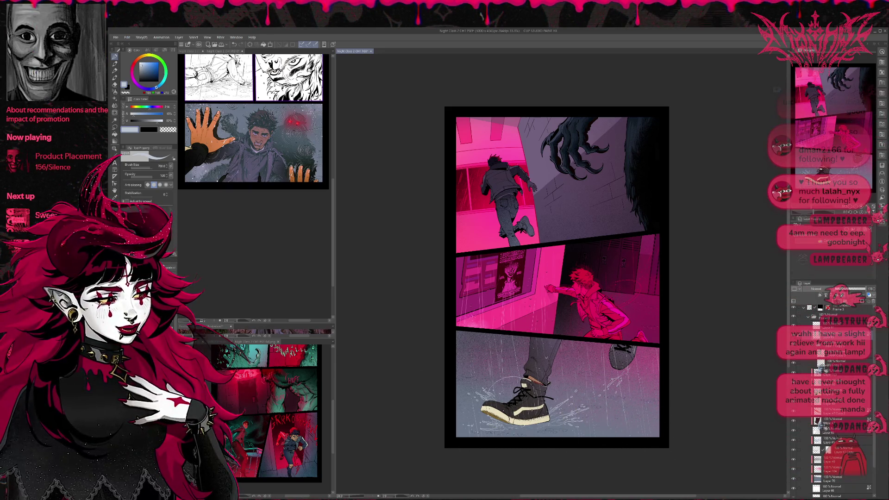
alt+click(486, 422)
alt+click(486, 422)
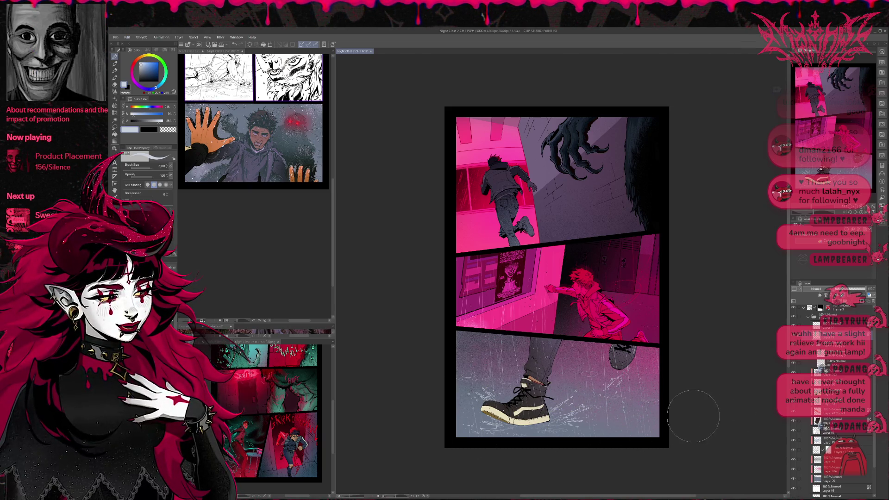
scroll(676, 416, down, 1)
scroll(676, 416, up, 1)
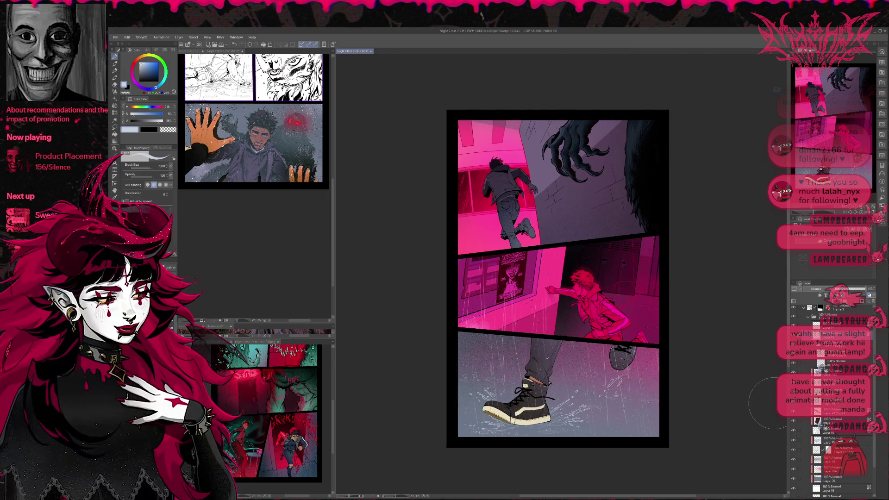
scroll(822, 380, down, 2)
scroll(828, 440, down, 3)
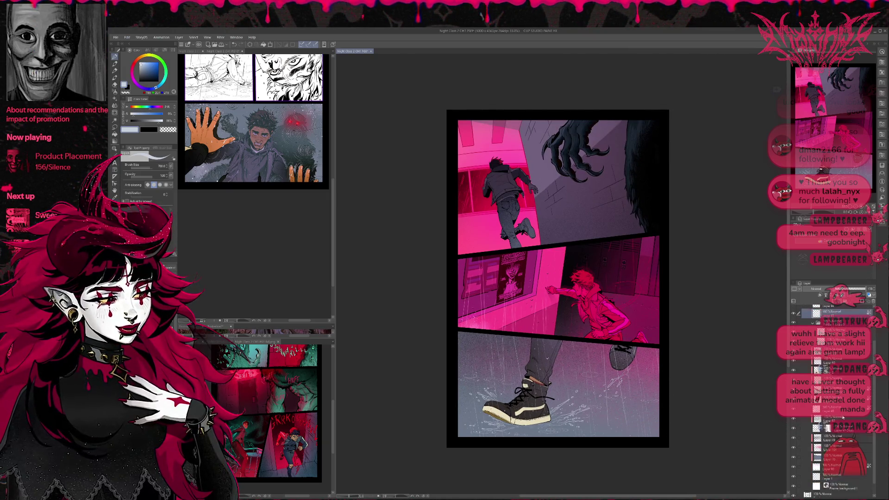
On a new layer above Layer 63, paint a tan puddle under the sneaker sole
click(837, 472)
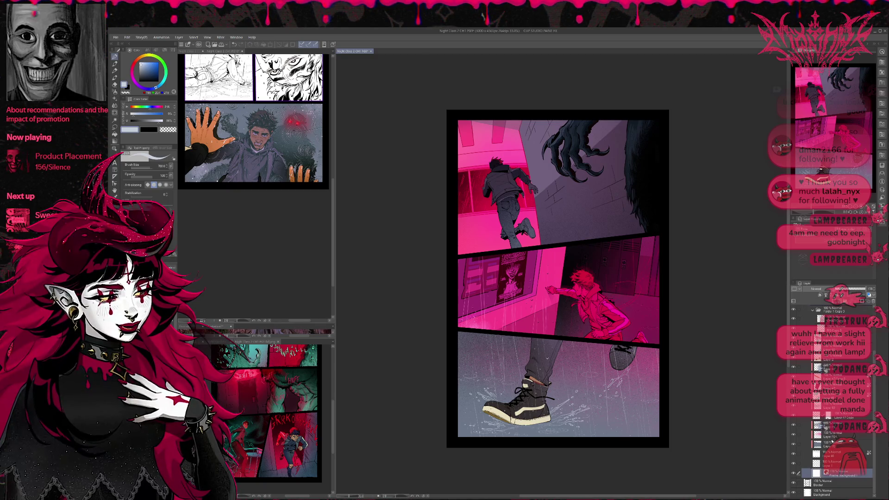
click(832, 444)
click(835, 405)
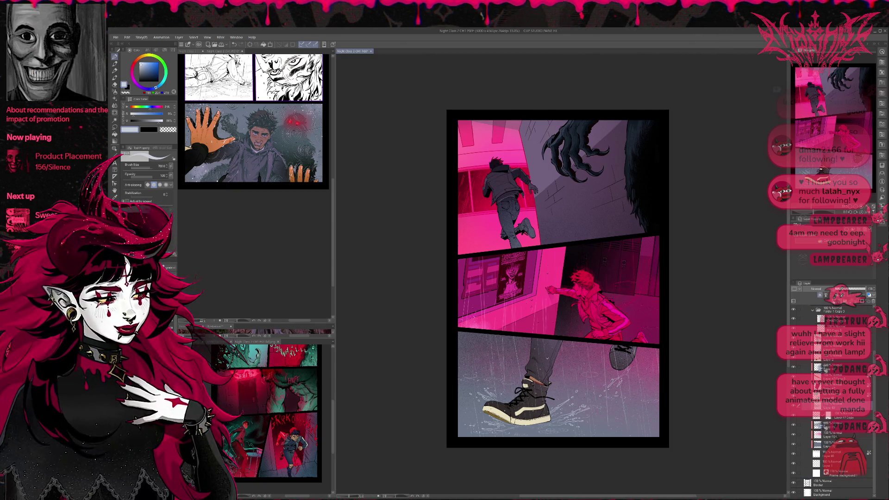
key(ctrl+shift+n)
alt+click(509, 417)
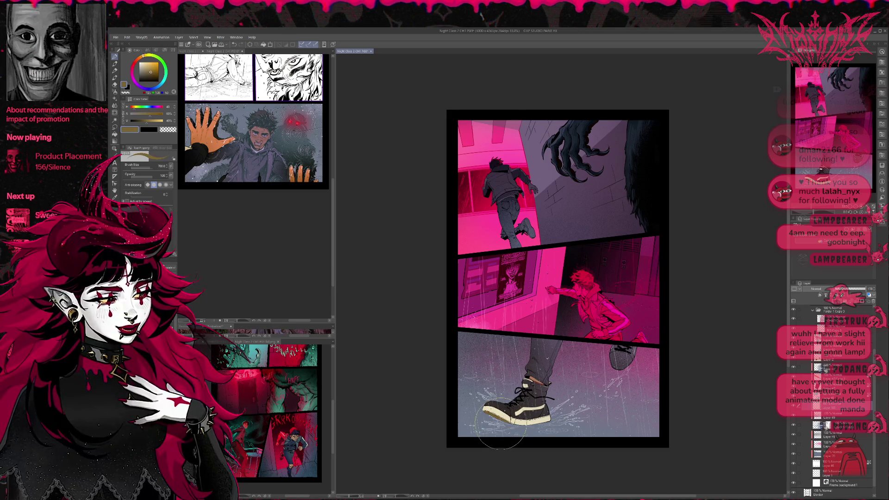
drag(489, 426, 528, 428)
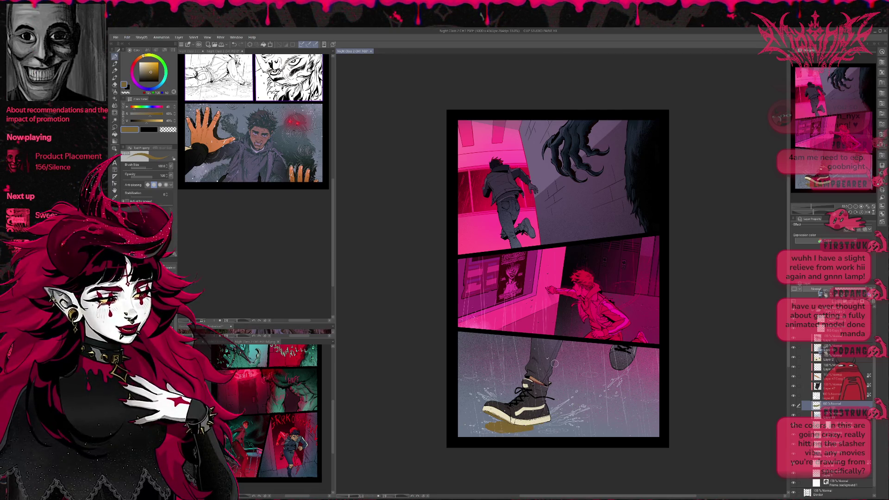
Paint a darker blue-grey shadow on the ground beside the shoe
alt+click(588, 426)
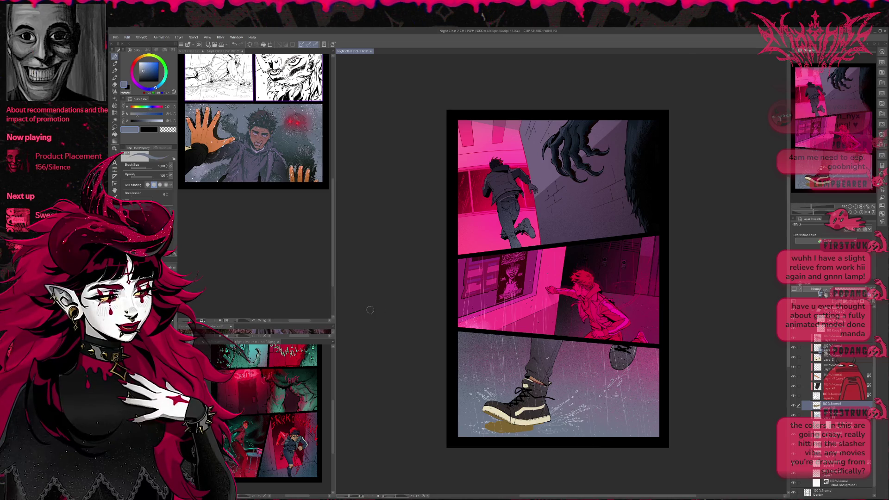
alt+click(588, 426)
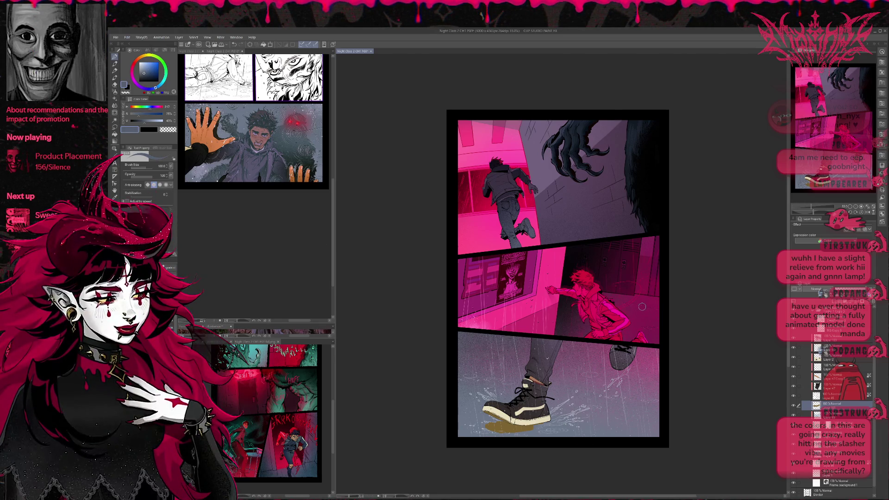
mouse_move(610, 398)
mouse_down()
mouse_move(602, 405)
mouse_move(549, 405)
mouse_move(584, 413)
mouse_move(623, 408)
mouse_move(620, 397)
mouse_move(599, 412)
mouse_move(554, 401)
mouse_move(586, 412)
mouse_move(559, 418)
mouse_move(603, 421)
mouse_up()
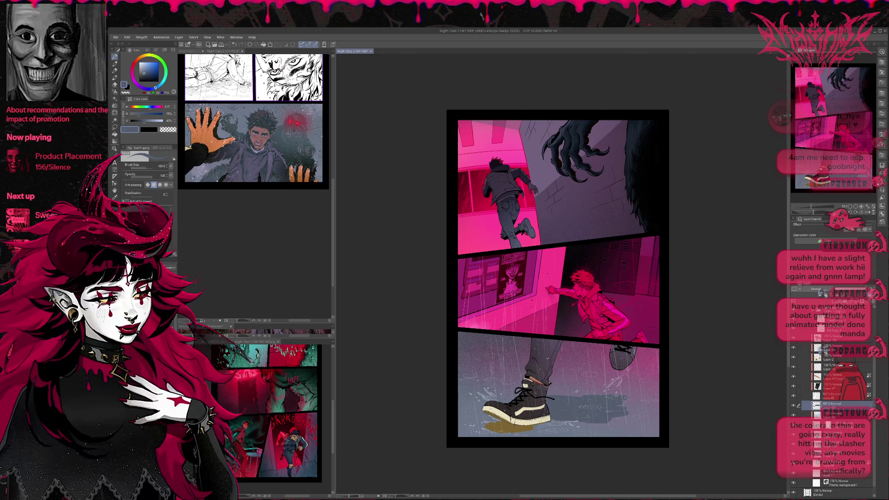
Try erasing part of the yellow puddle left of the shoe with a small eraser, then undo
key(e)
key(bracketleft)
key(bracketleft)
key(bracketleft)
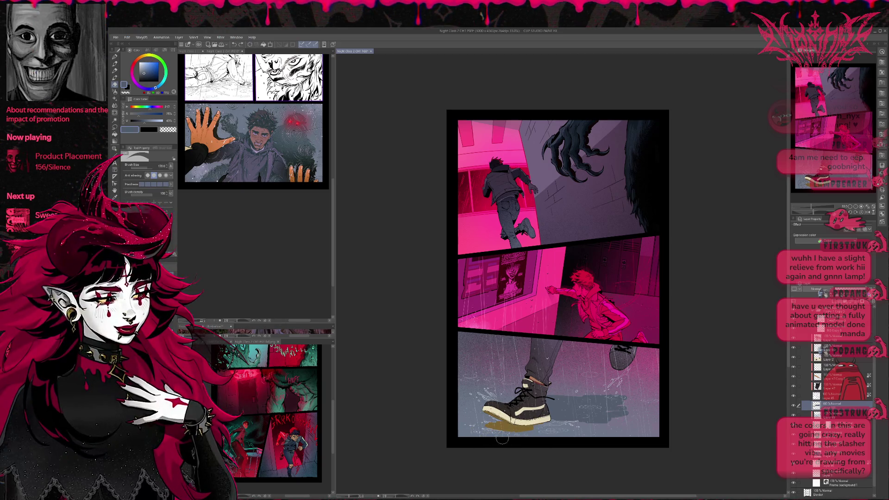
drag(489, 422, 498, 421)
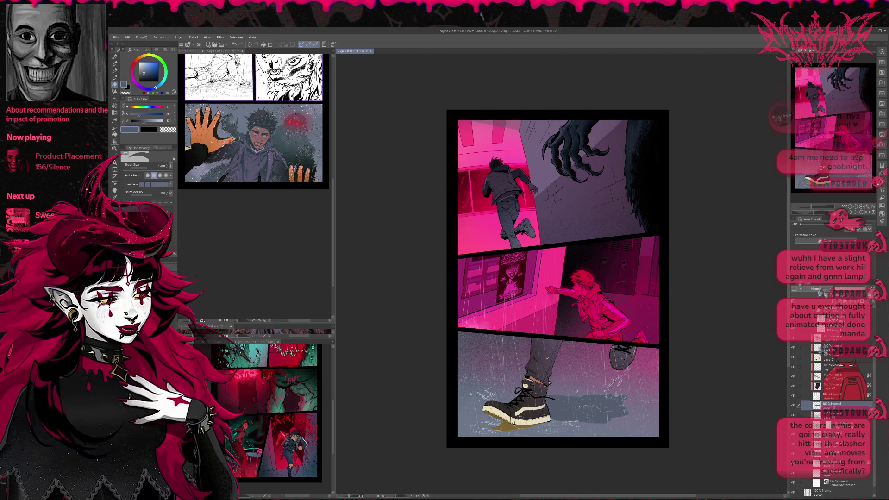
key(ctrl+z)
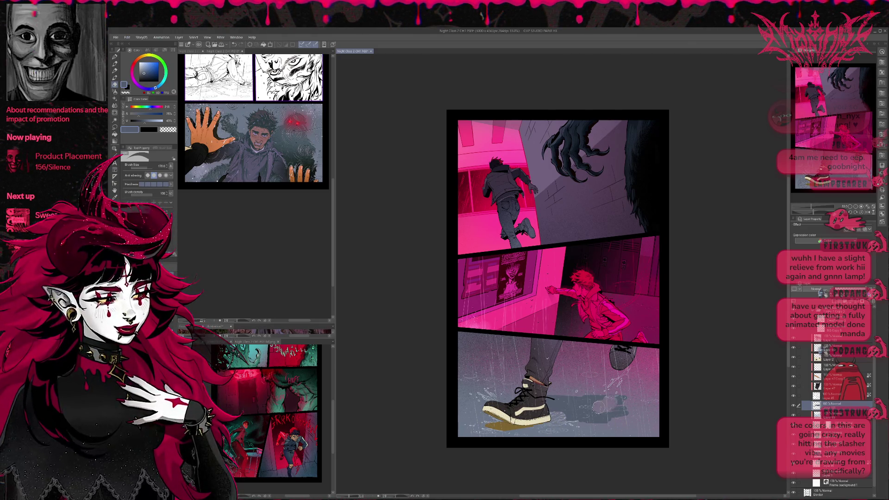
key(p)
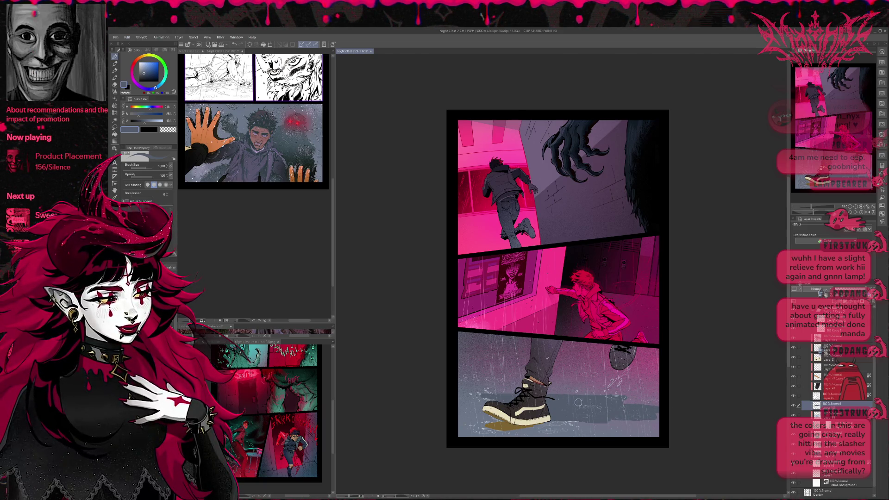
Set the shadow layer to Multiply at 28% opacity, then Lighten, and paint the floor shadow
click(813, 306)
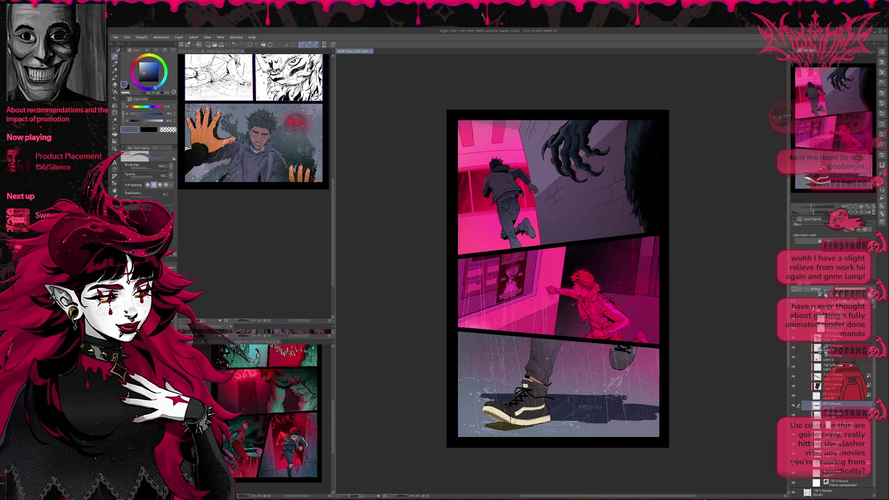
click(842, 290)
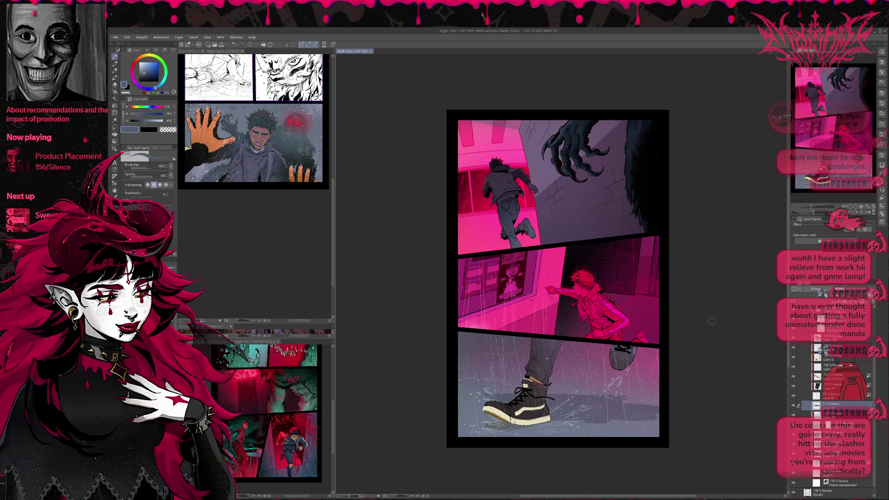
click(815, 288)
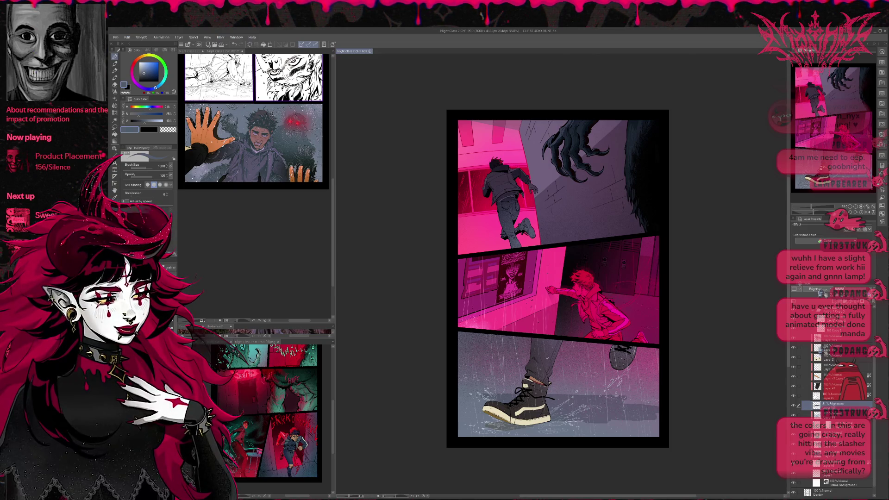
drag(551, 417, 655, 403)
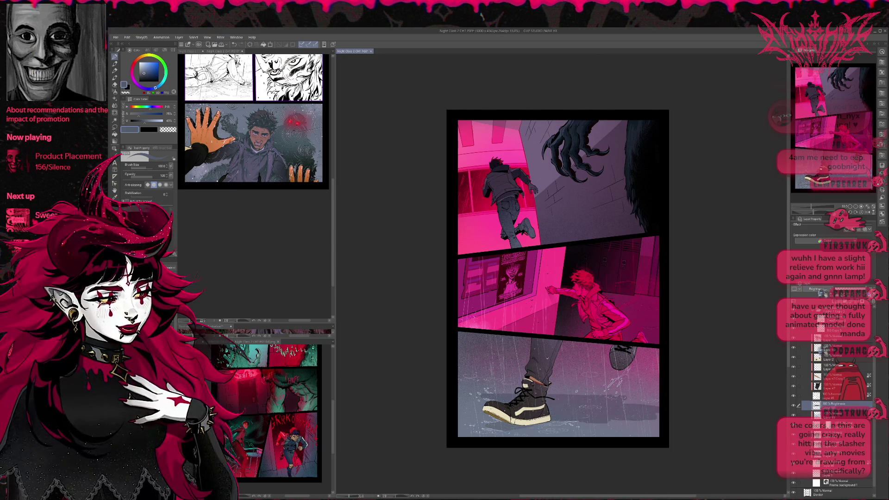
scroll(820, 291, down, 1)
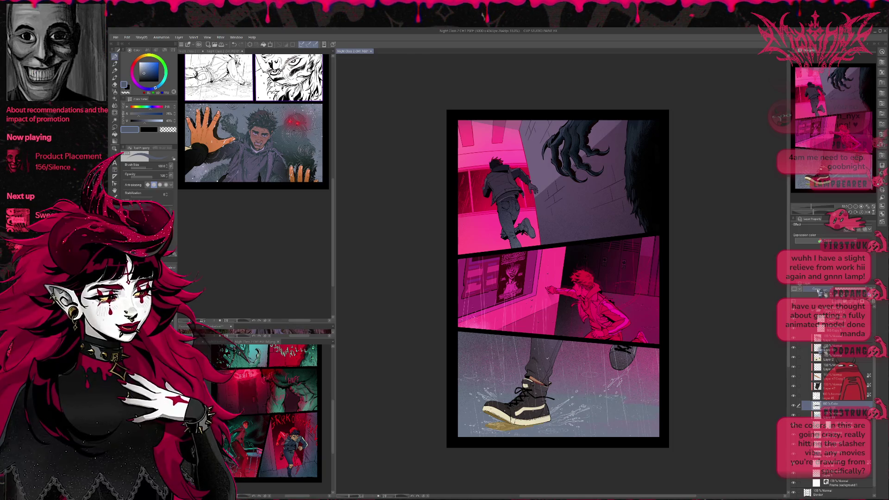
scroll(819, 291, down, 5)
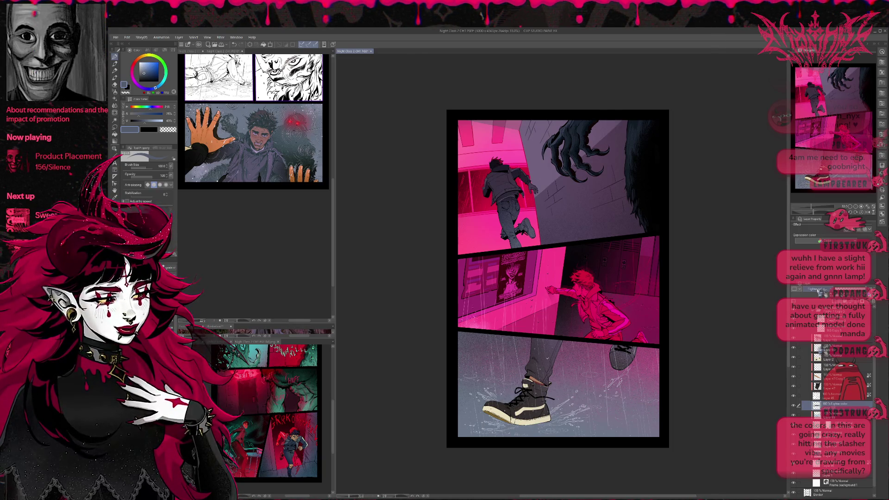
scroll(818, 291, down, 4)
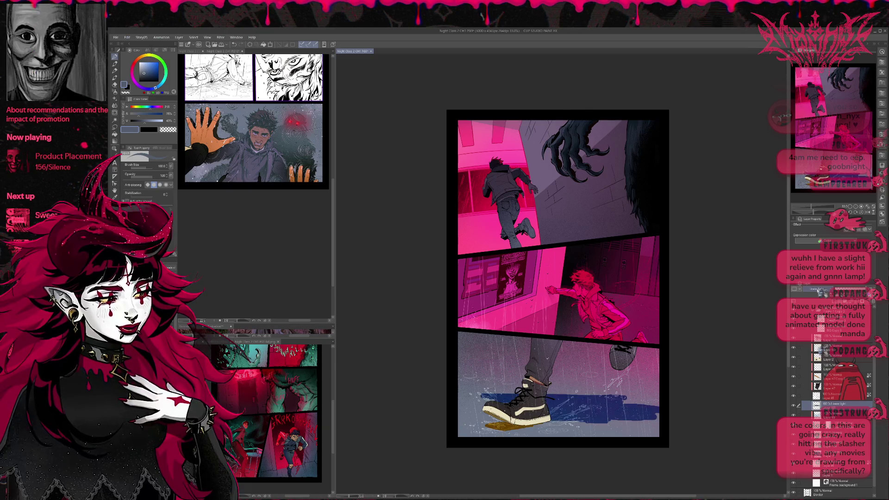
scroll(819, 291, up, 1)
scroll(818, 291, up, 1)
scroll(819, 291, down, 1)
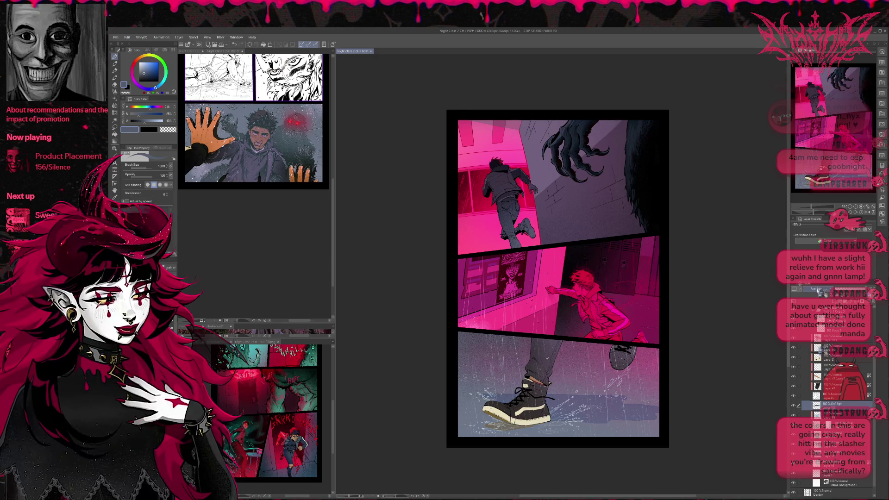
scroll(819, 291, up, 5)
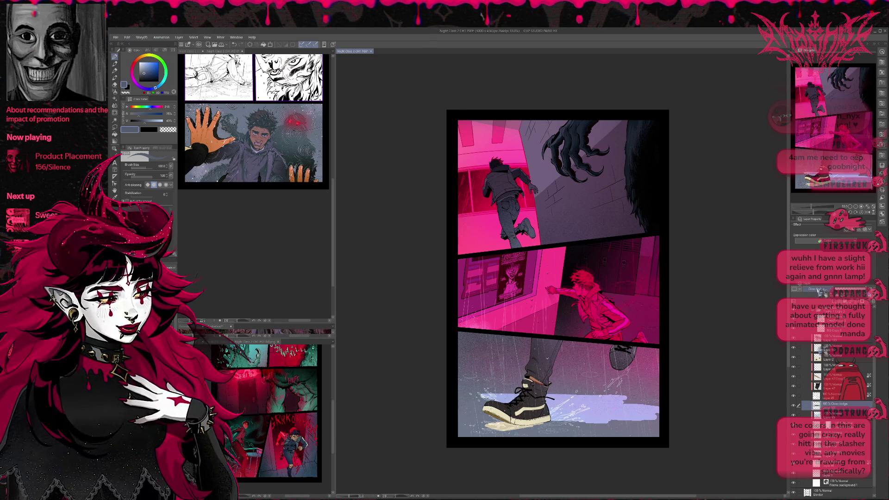
scroll(818, 291, up, 2)
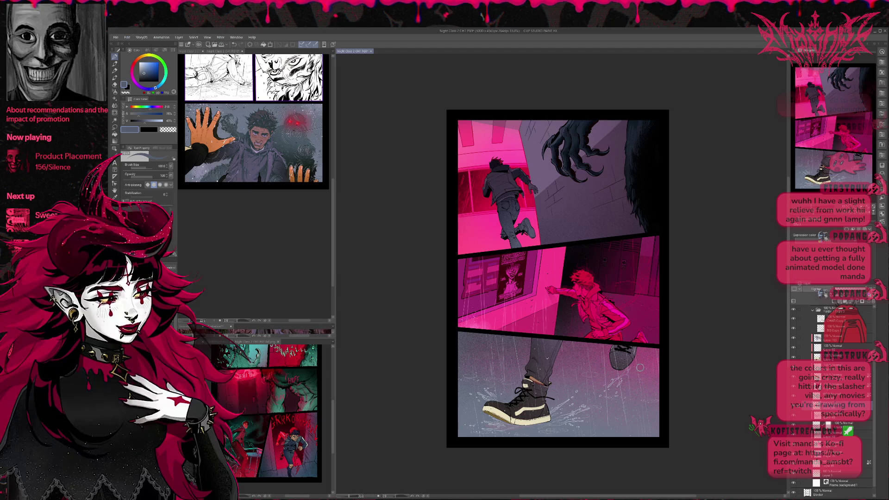
Pick the sneaker's dark tan and return the splash layer to Normal blending
alt+click(506, 422)
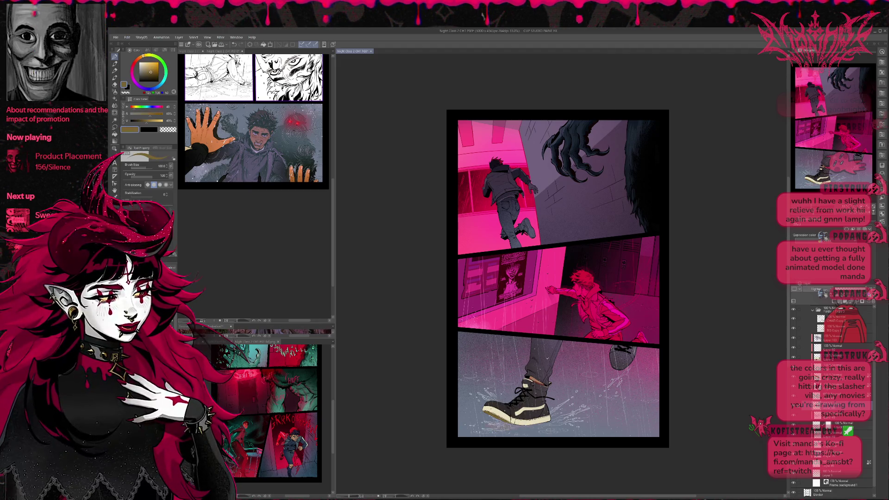
click(815, 289)
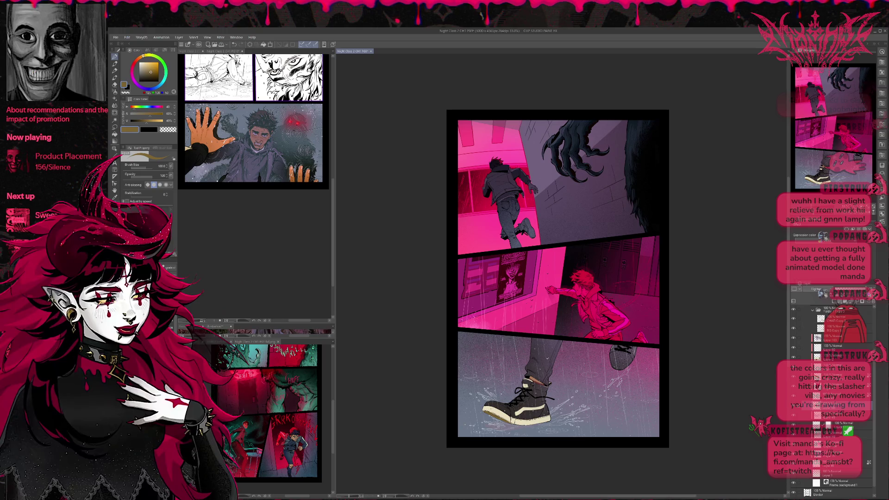
click(805, 296)
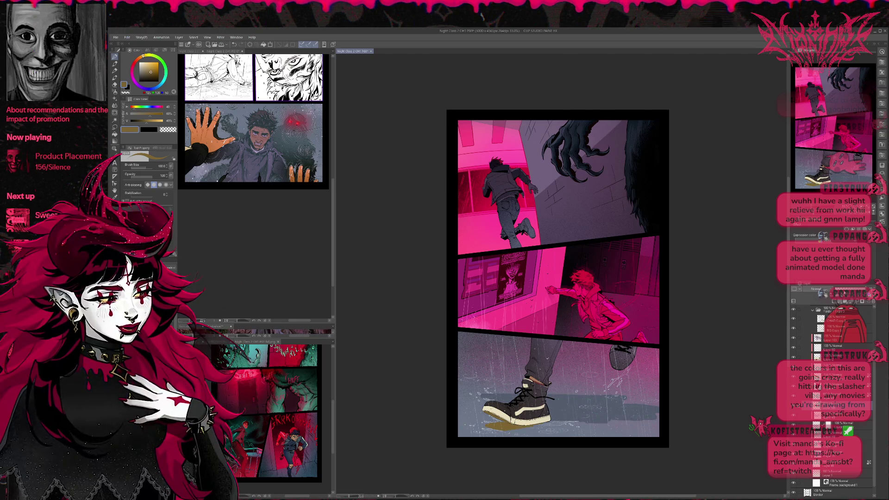
scroll(814, 291, down, 1)
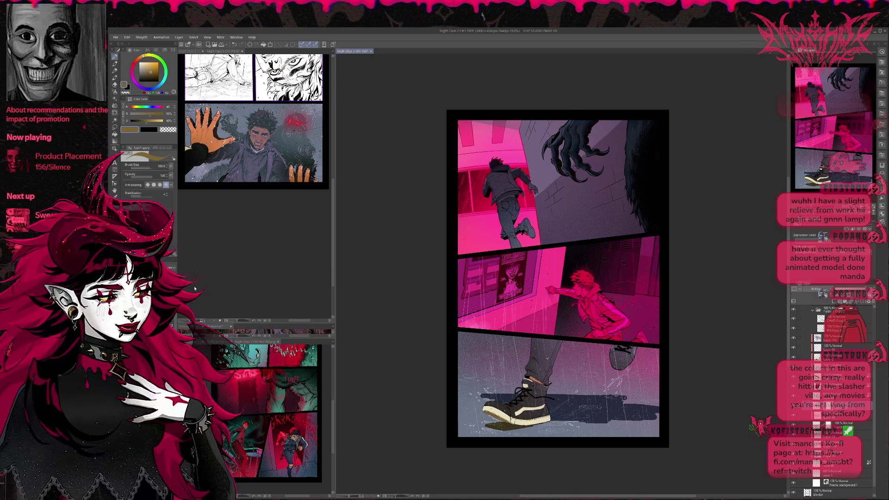
Set up a transparent-colour brush at size 700, then a particle brush at size 200
key(e)
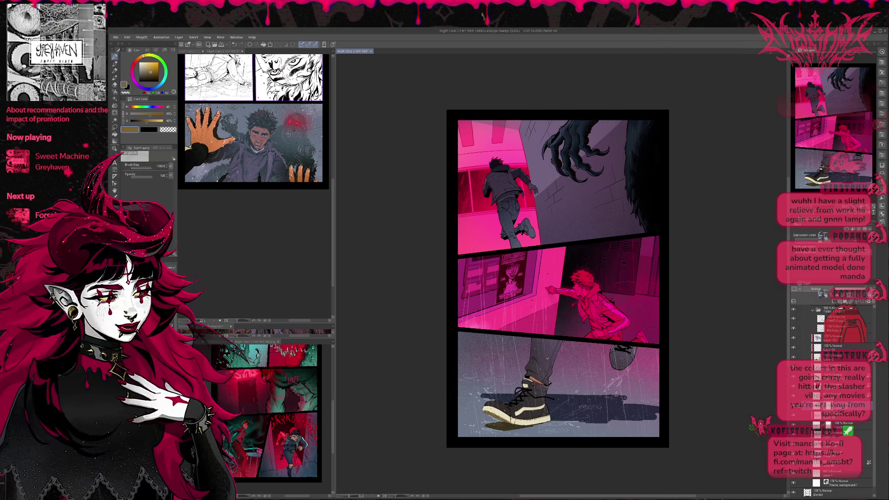
key(c)
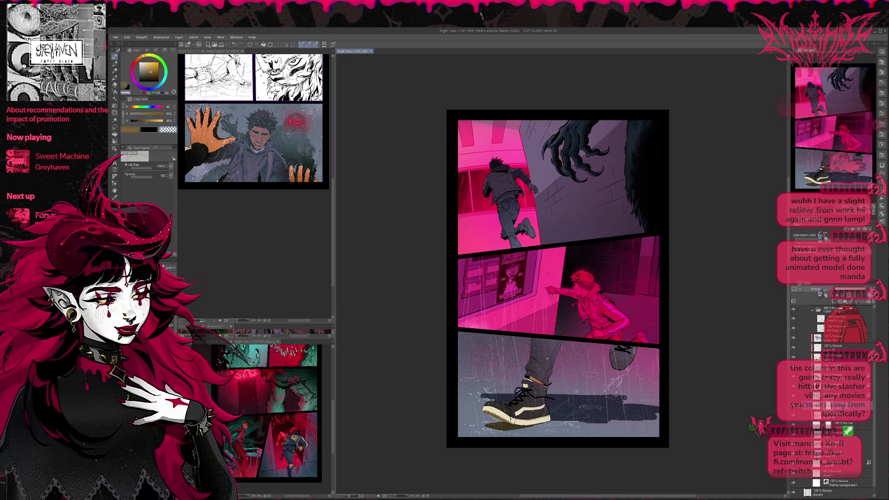
key(bracketright)
key(bracketright)
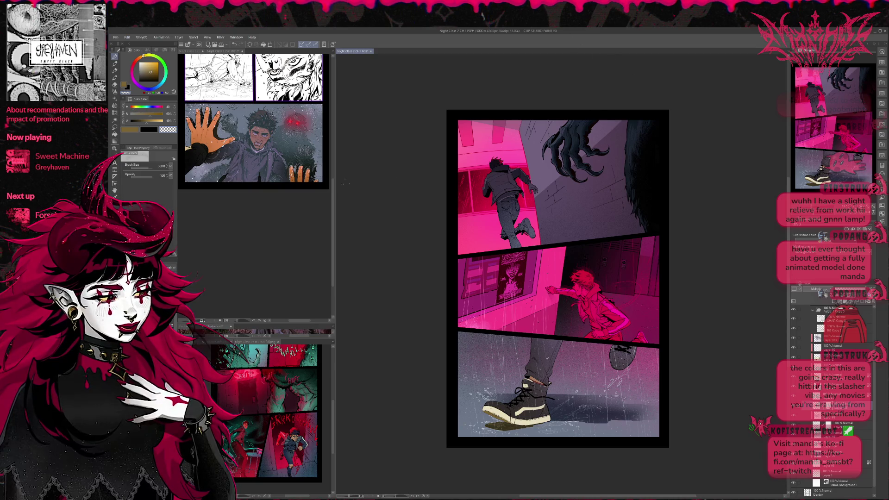
key(b)
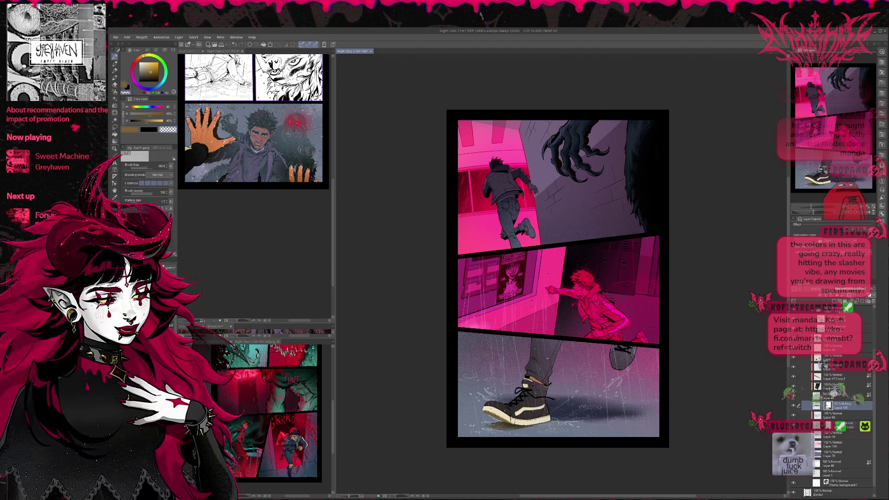
key(bracketright)
key(bracketright)
key(bracketright)
key(bracketright)
key(bracketright)
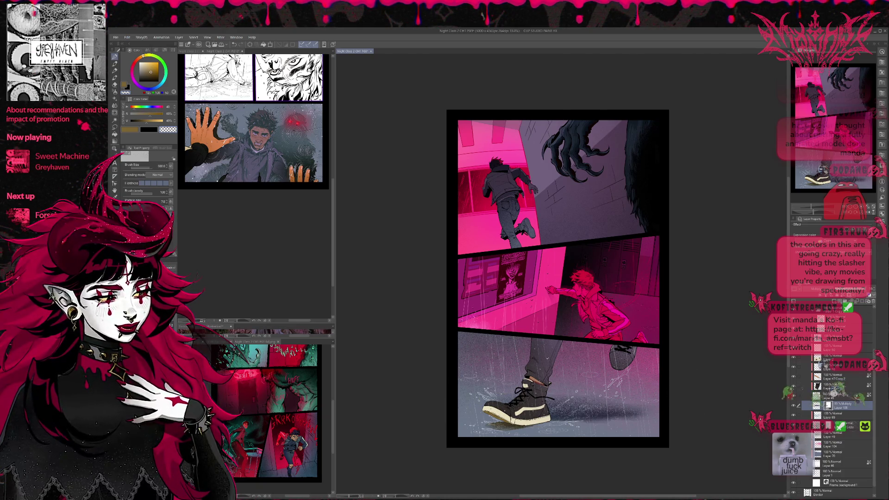
Paint a darker shadow right of the sneaker, partly erase it, and move Layer 105 lower
drag(546, 406, 634, 408)
key(e)
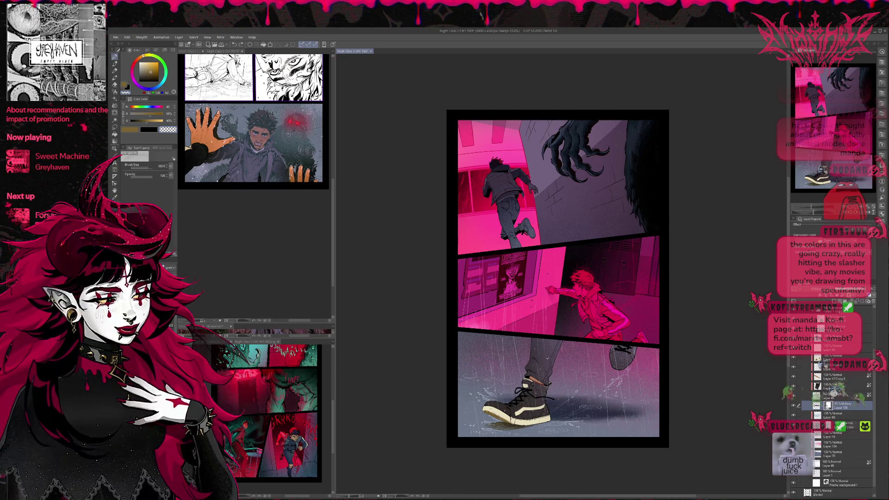
drag(549, 407, 612, 417)
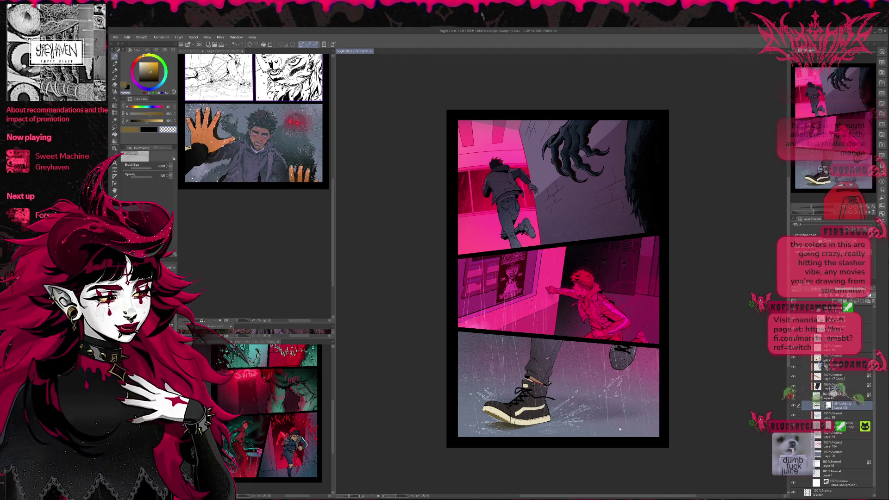
key(ctrl+z)
key(ctrl+z)
key(ctrl+y)
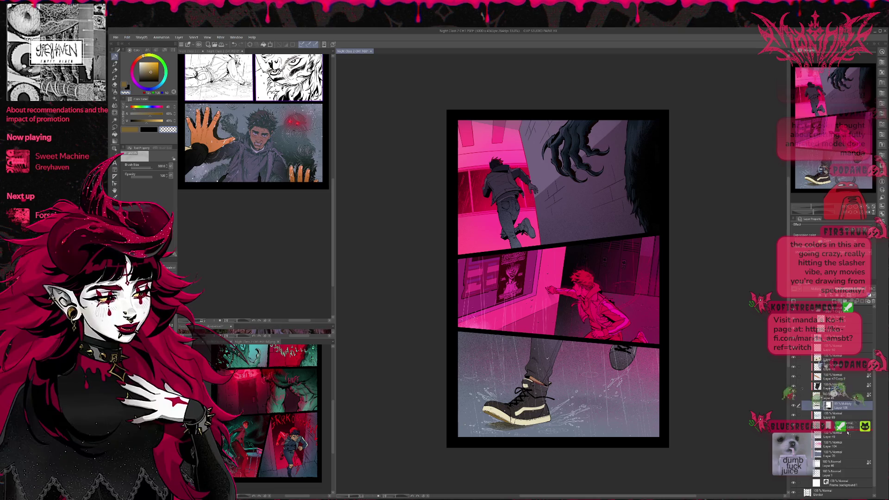
drag(847, 432, 846, 432)
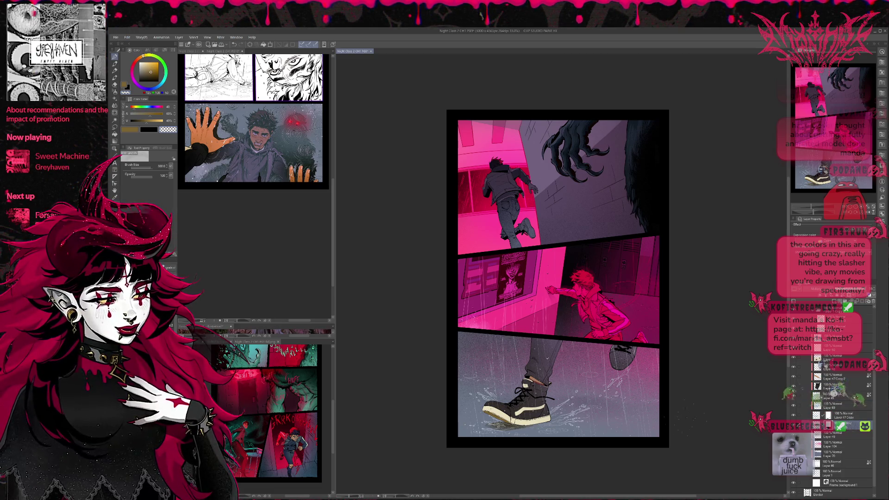
scroll(665, 412, down, 3)
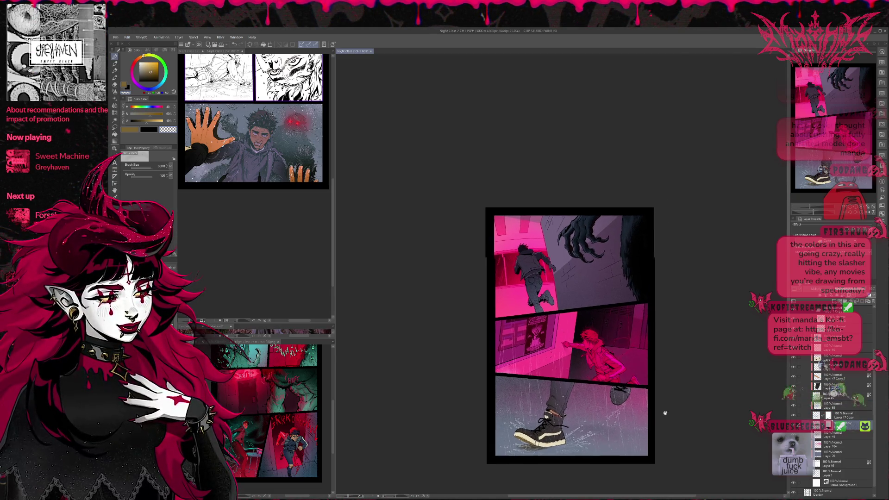
Show the floor-darkening layer in the bottom panel and pick the dark purple-magenta from the artwork
scroll(665, 412, up, 1)
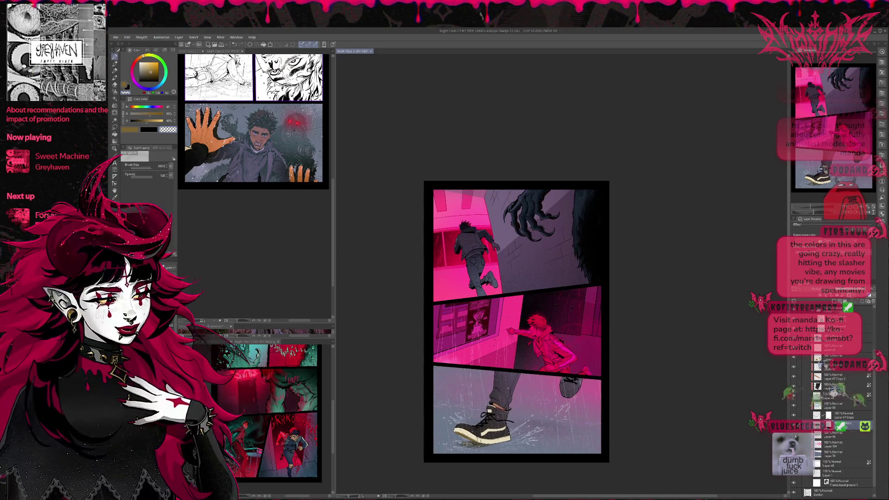
click(794, 436)
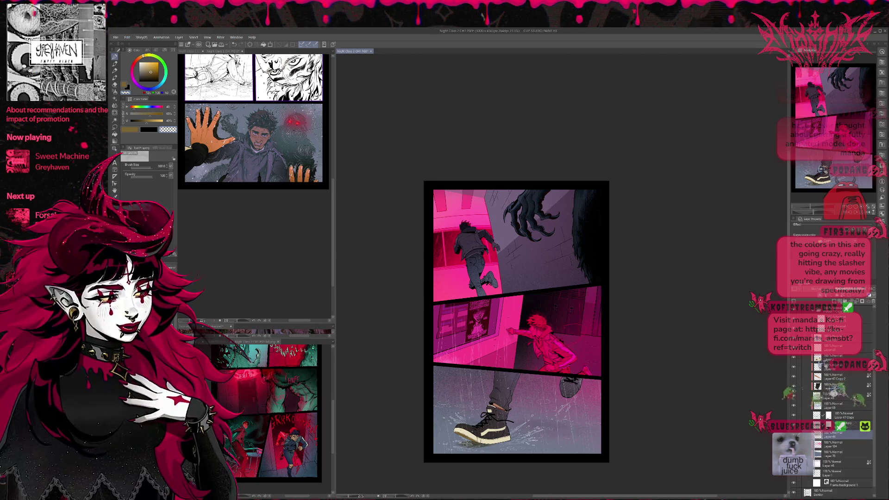
alt+click(591, 311)
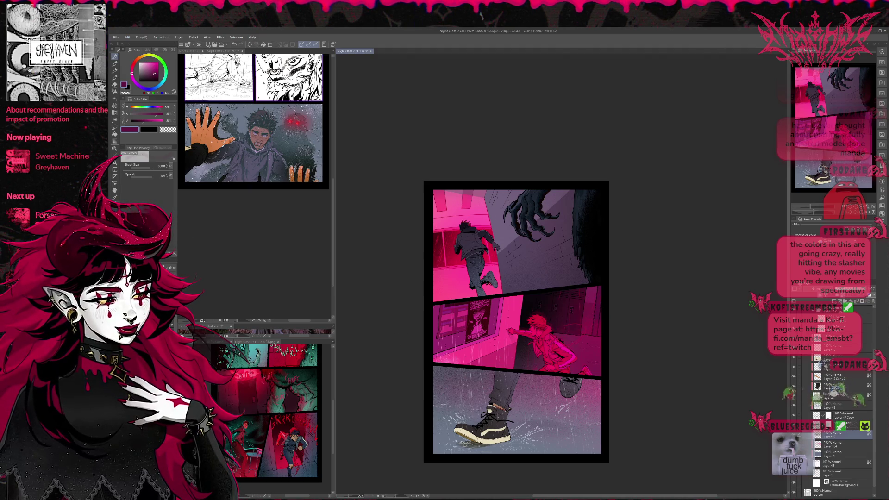
Enlarge the pen to size 1700 and paint light rain streaks over the bottom panels
key(p)
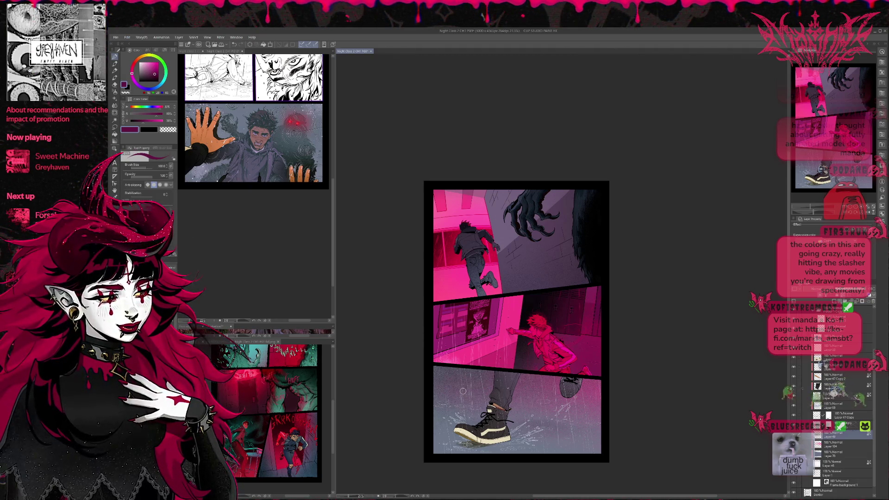
drag(481, 394, 422, 369)
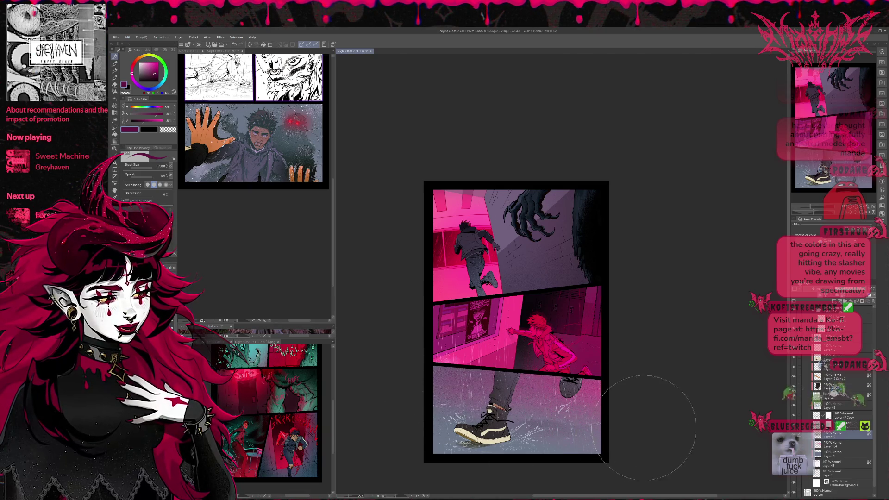
click(158, 75)
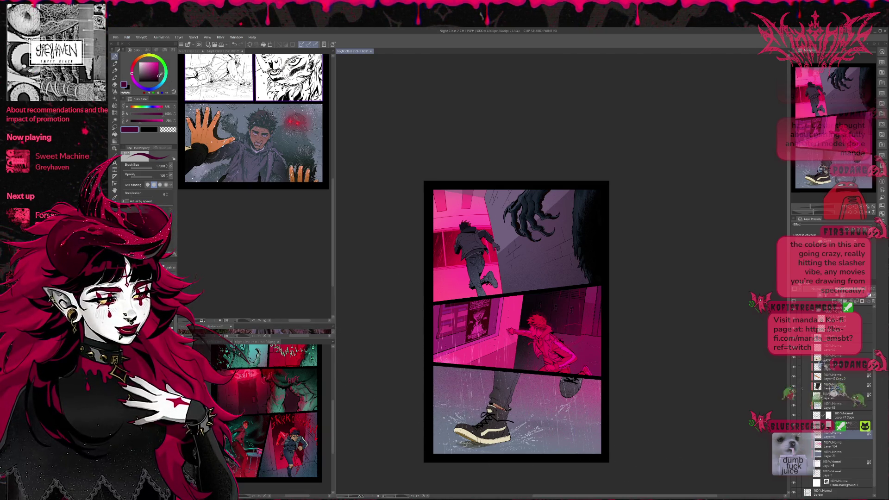
drag(537, 379, 558, 410)
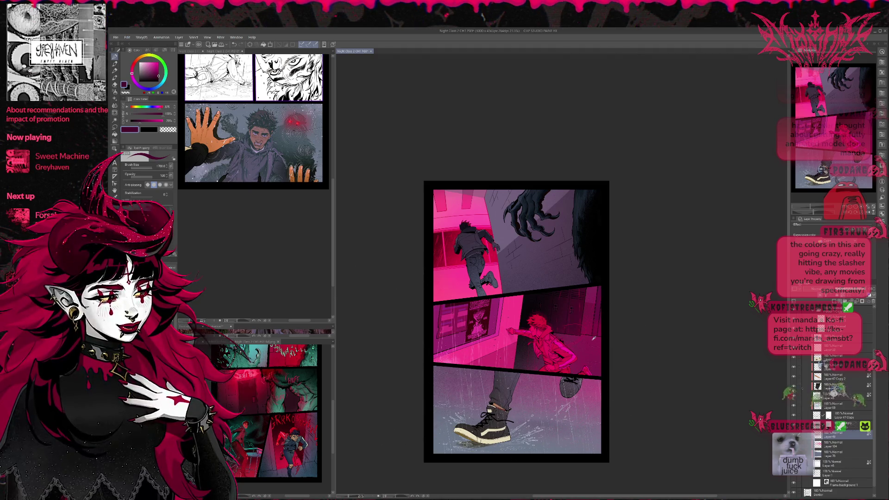
Sample the hallway wall's purple-grey, lighten it, and select the lower panels' layer
alt+click(553, 271)
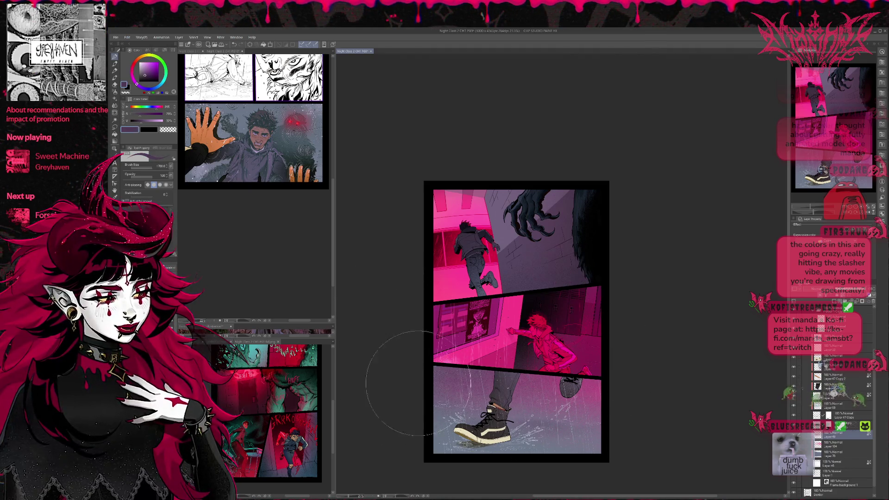
click(148, 77)
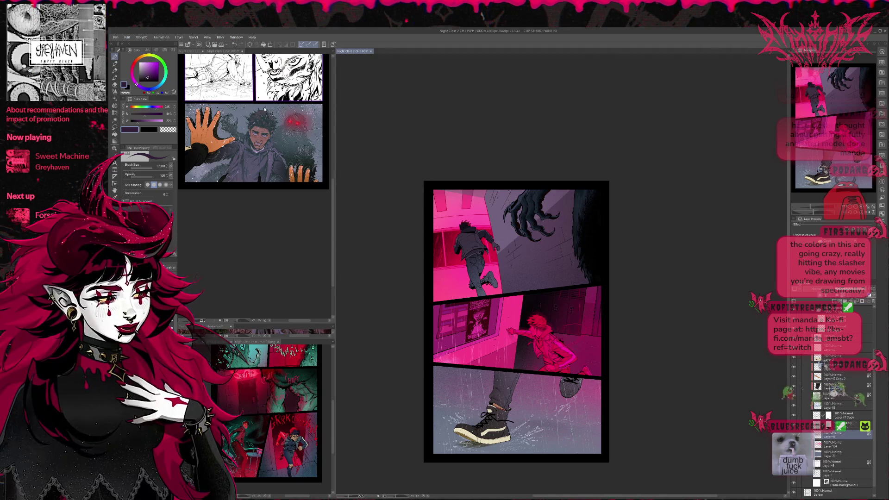
scroll(615, 278, down, 1)
scroll(615, 259, up, 1)
scroll(533, 226, down, 1)
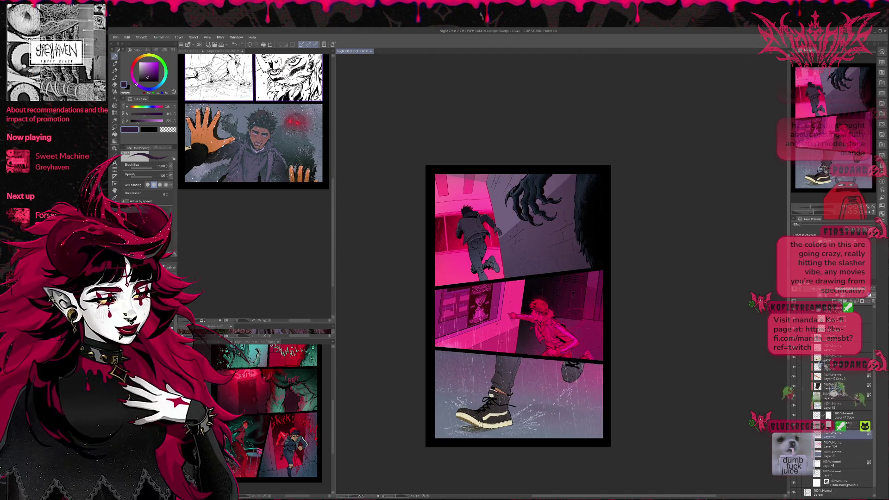
click(838, 445)
Rotate Layer 104's lower-panel artwork a few degrees clockwise, nudge it into place, and commit
key(ctrl+t)
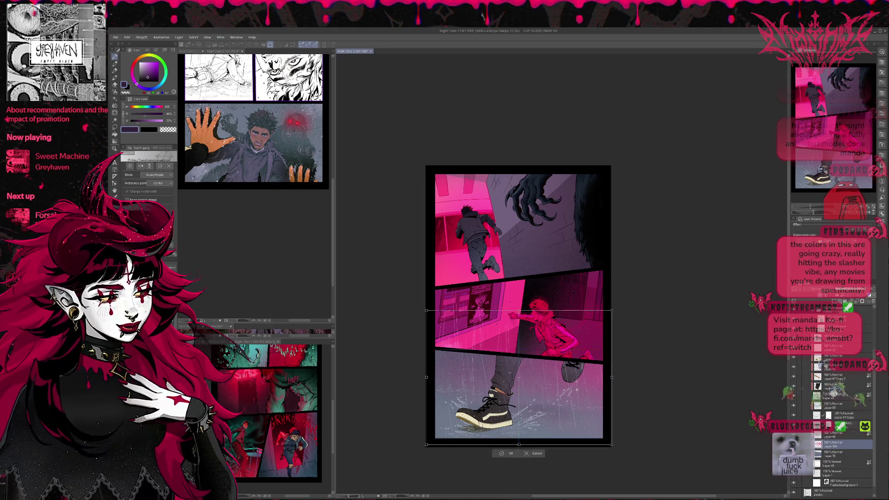
drag(648, 352, 664, 393)
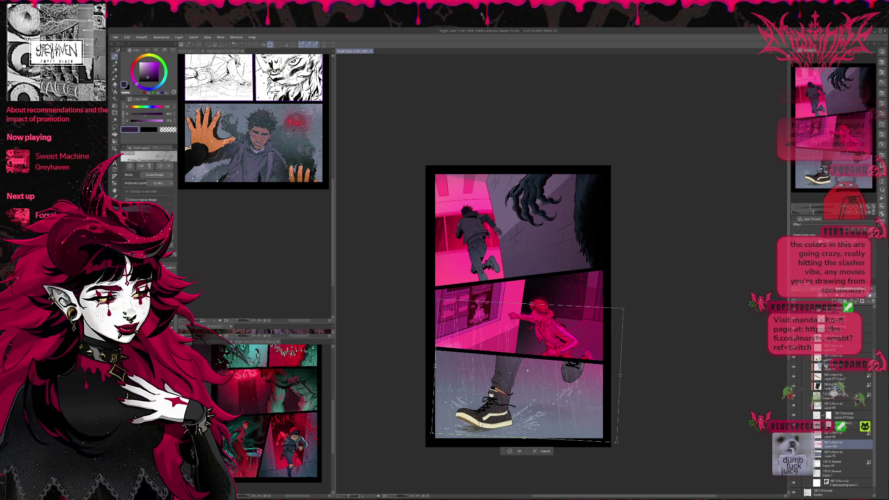
key(Left)
key(Left)
key(Left)
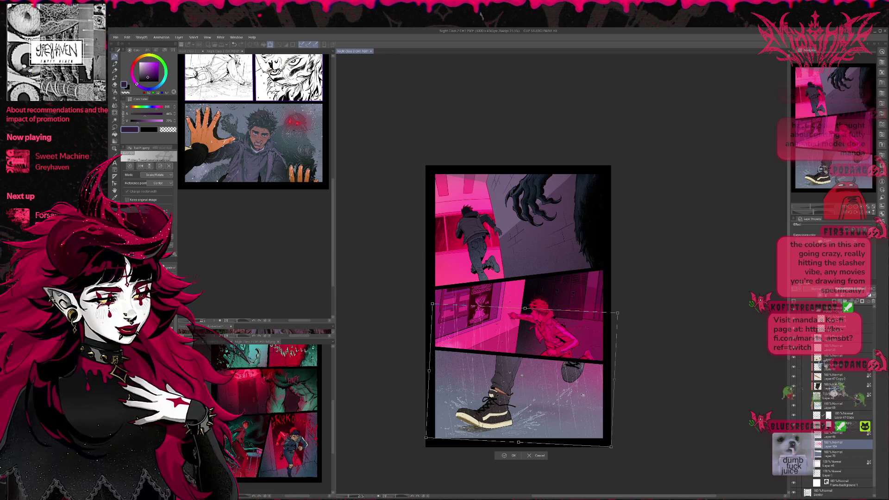
key(Right)
key(Right)
key(Right)
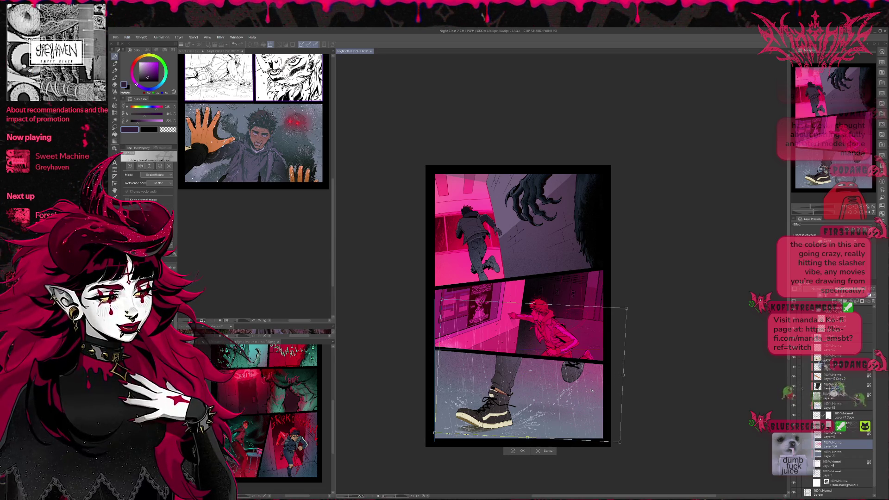
drag(429, 442, 423, 441)
drag(491, 410, 494, 402)
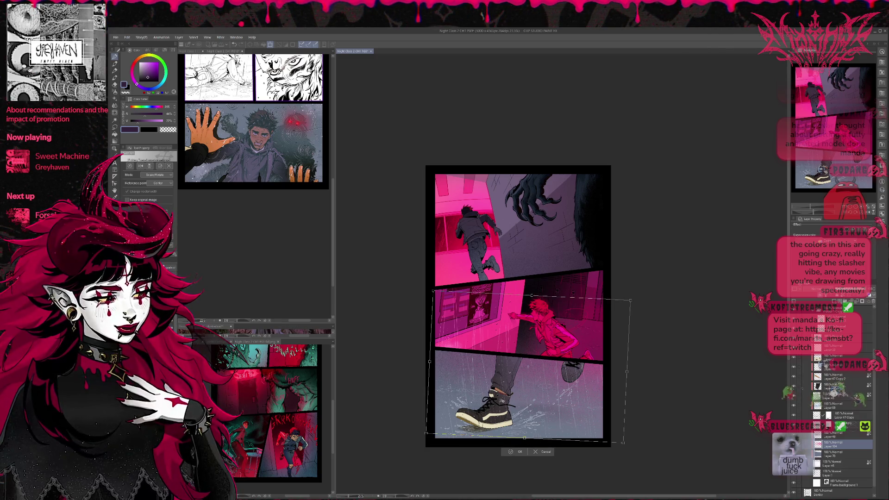
drag(528, 366, 529, 362)
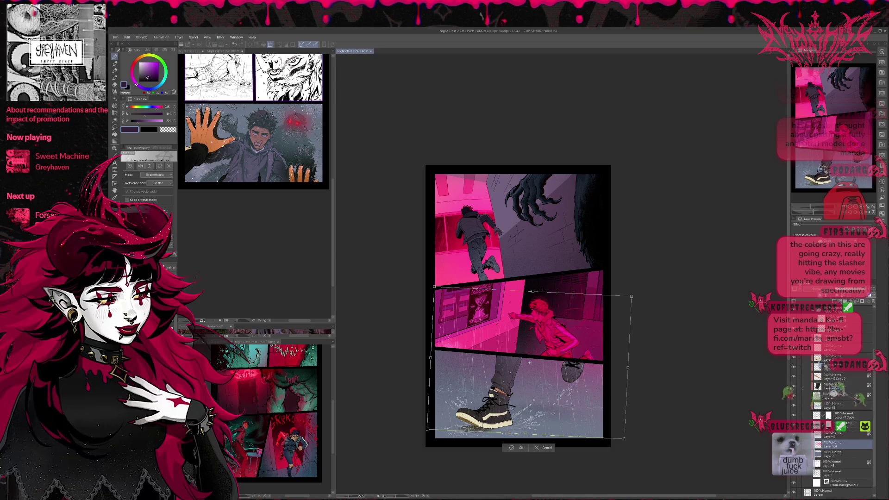
drag(639, 433, 593, 427)
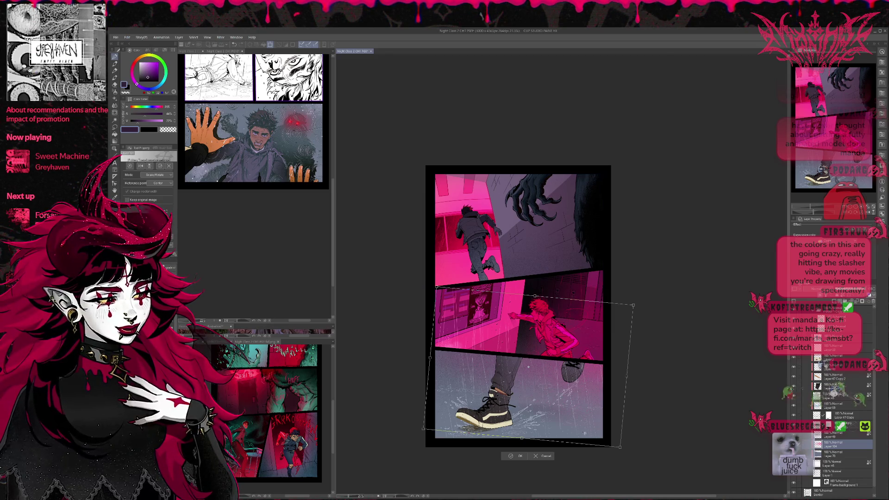
click(511, 457)
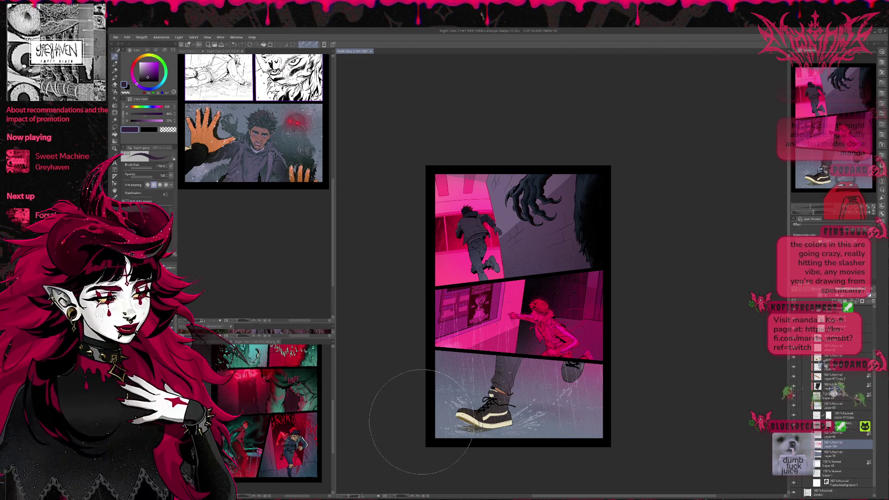
Create new raster Layer 106 in the folder and brush a grey tone over the sneaker
key(ctrl+z)
key(ctrl+z)
key(ctrl+y)
key(ctrl+z)
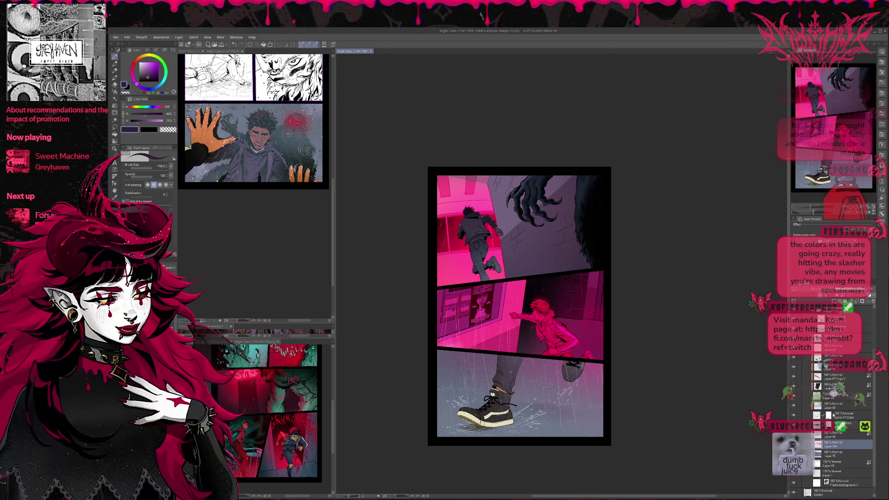
scroll(829, 436, up, 3)
click(829, 393)
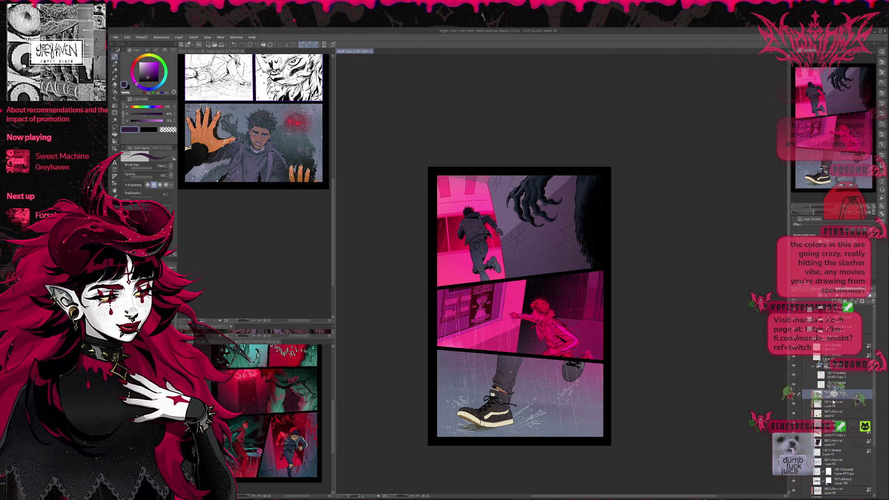
key(ctrl+shift+n)
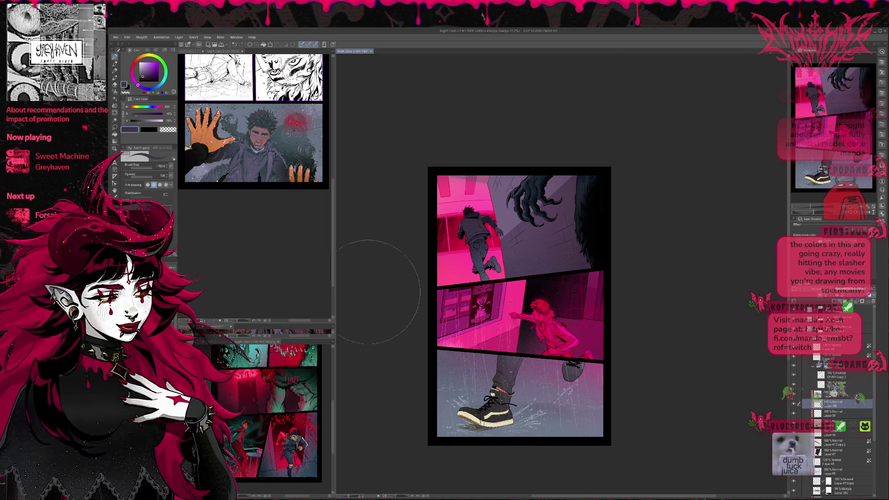
mouse_move(482, 424)
mouse_down()
mouse_move(519, 393)
mouse_move(620, 370)
mouse_up()
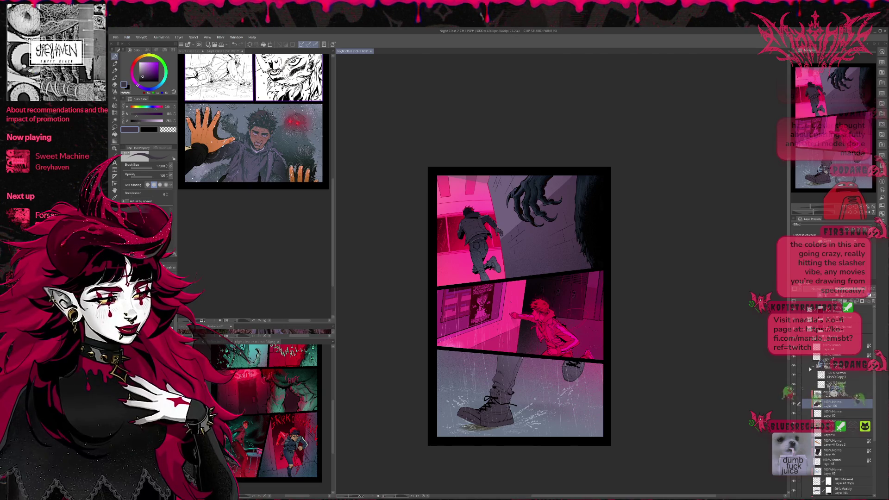
key(ctrl+z)
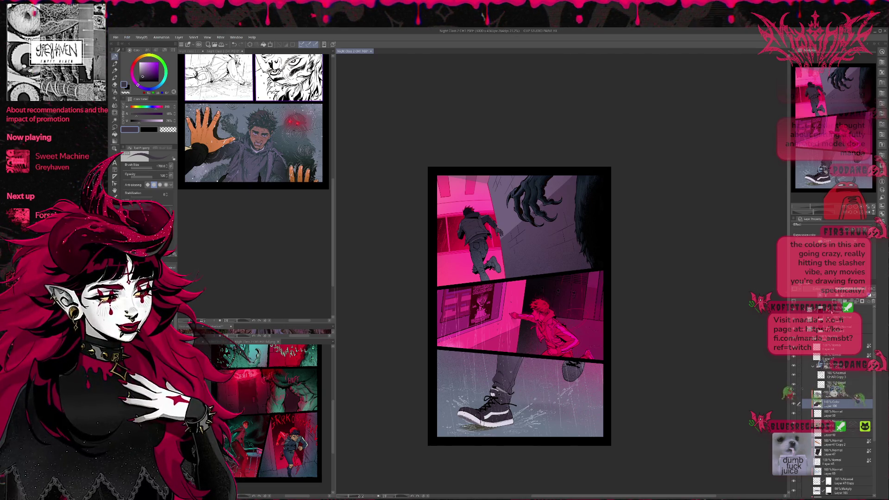
Cycle Layer 106 through Darken, Multiply and Hard Light, then sample the wall and floor's pale blue-grey
scroll(828, 303, up, 5)
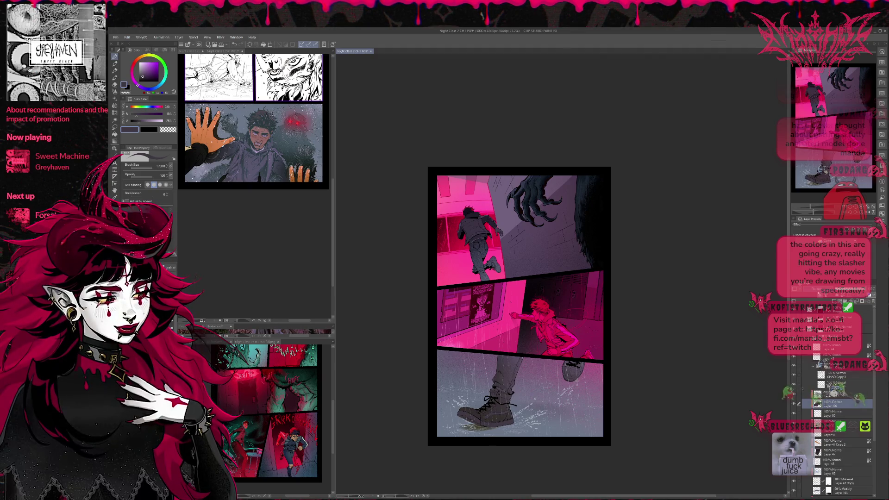
scroll(829, 304, down, 2)
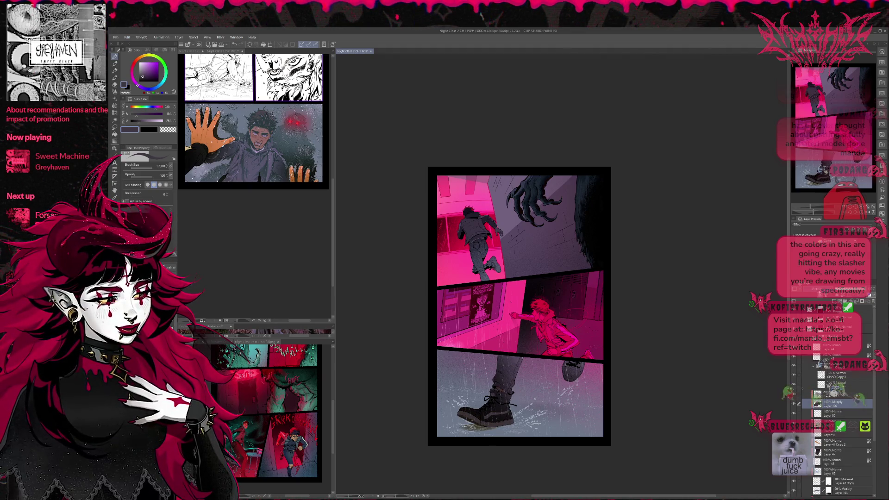
scroll(829, 304, down, 1)
scroll(829, 304, up, 1)
scroll(828, 304, up, 1)
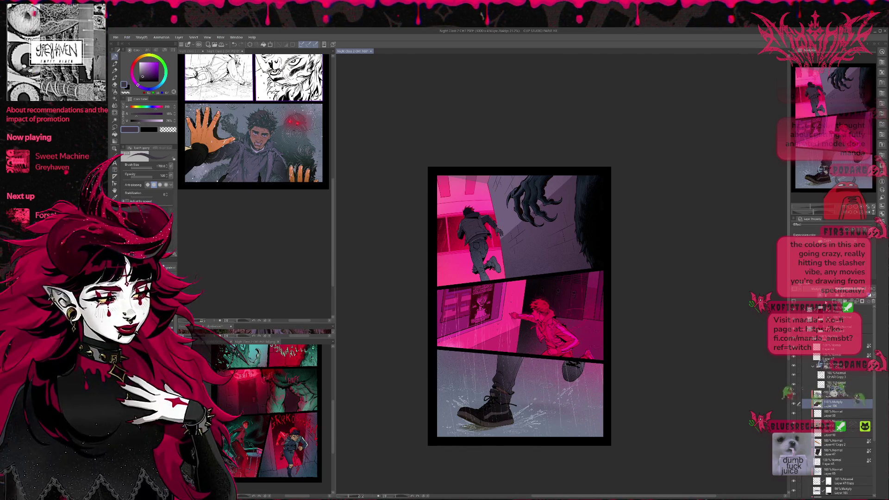
scroll(829, 304, down, 4)
scroll(829, 303, down, 2)
scroll(813, 289, down, 1)
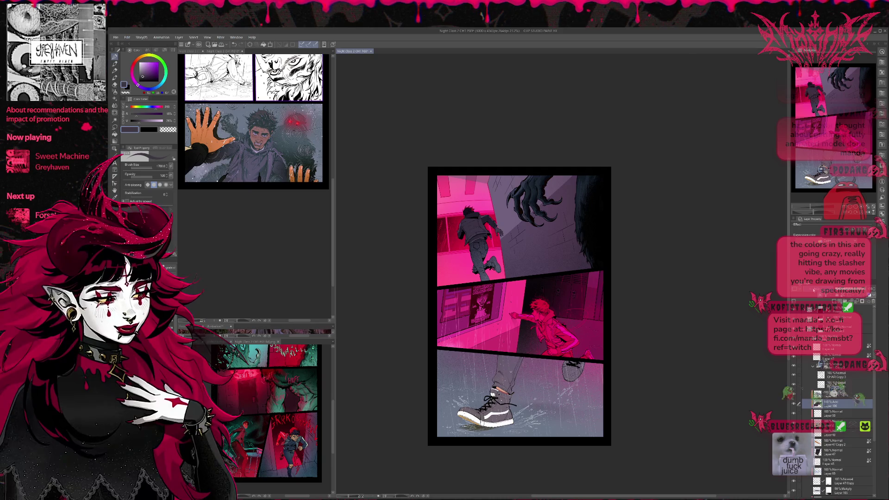
scroll(814, 290, down, 4)
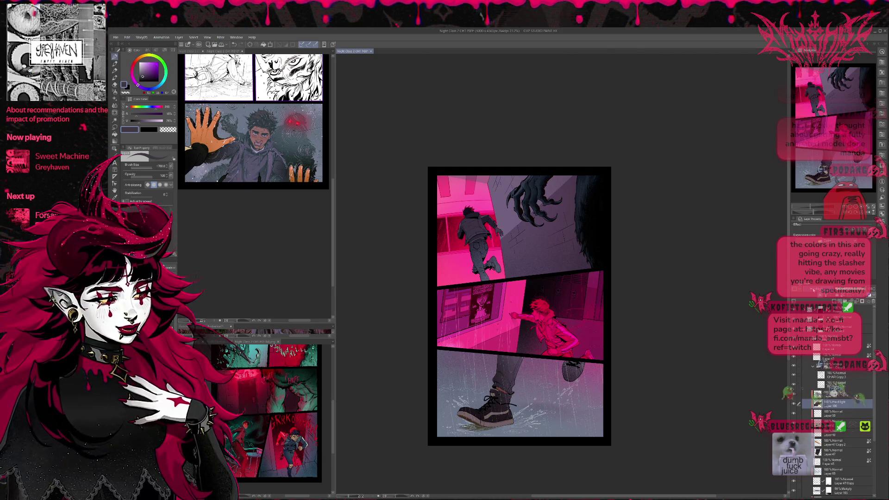
scroll(814, 289, up, 1)
scroll(814, 290, down, 1)
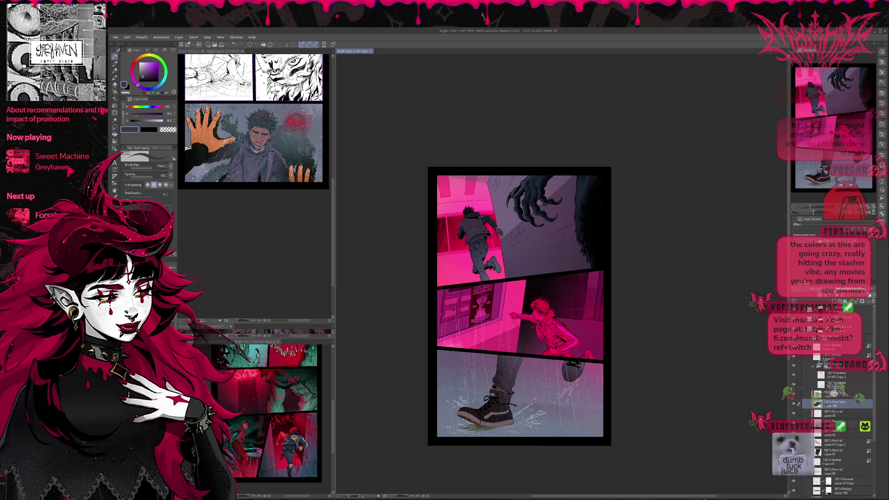
scroll(813, 290, down, 1)
scroll(814, 289, down, 1)
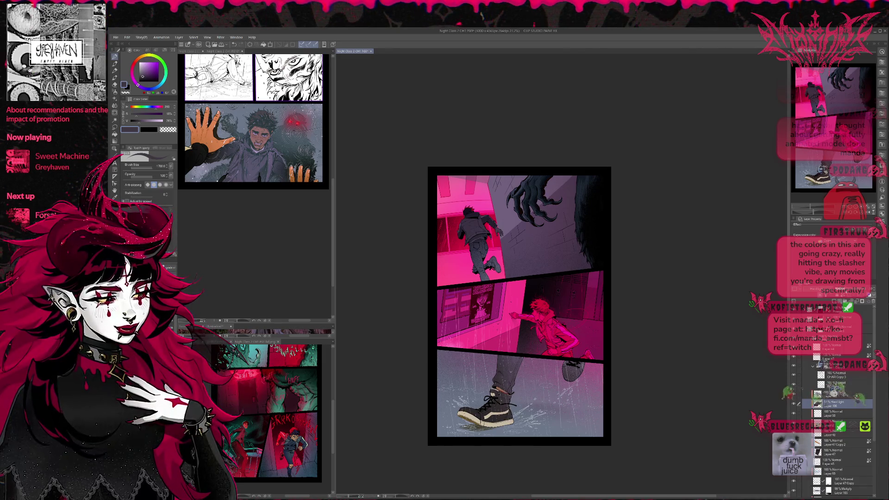
scroll(814, 290, down, 1)
scroll(814, 290, down, 2)
scroll(813, 290, down, 1)
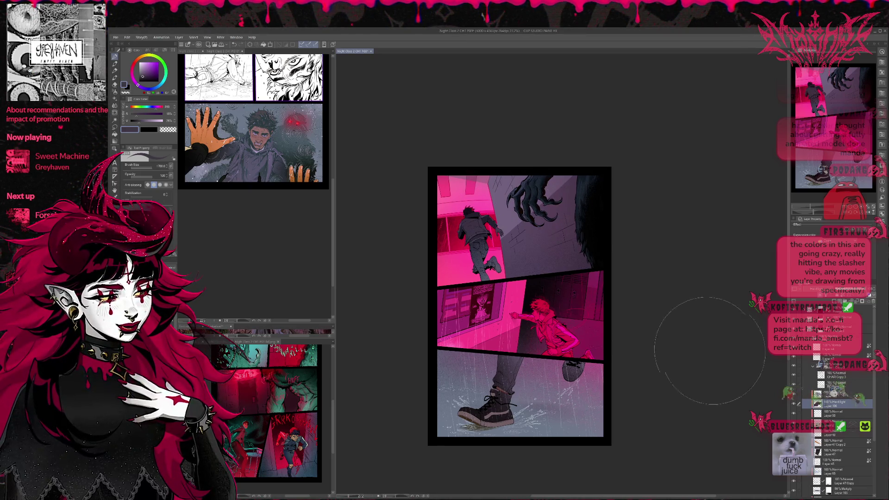
alt+click(500, 215)
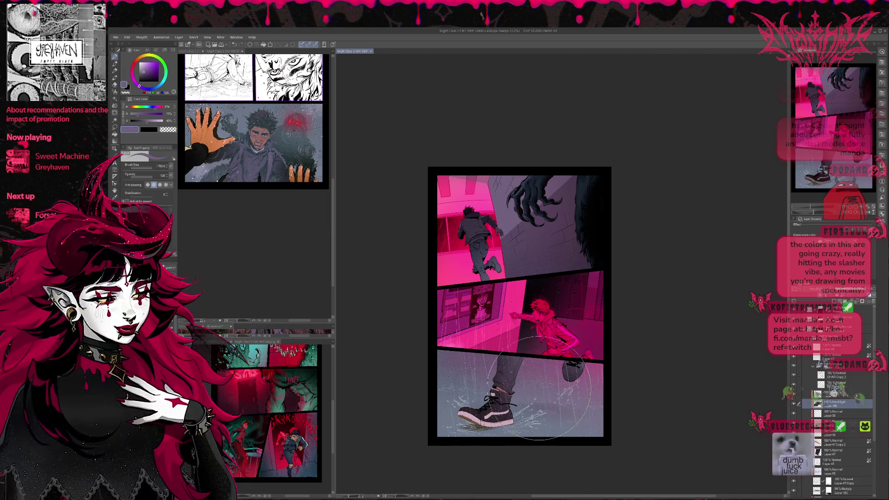
alt+click(487, 419)
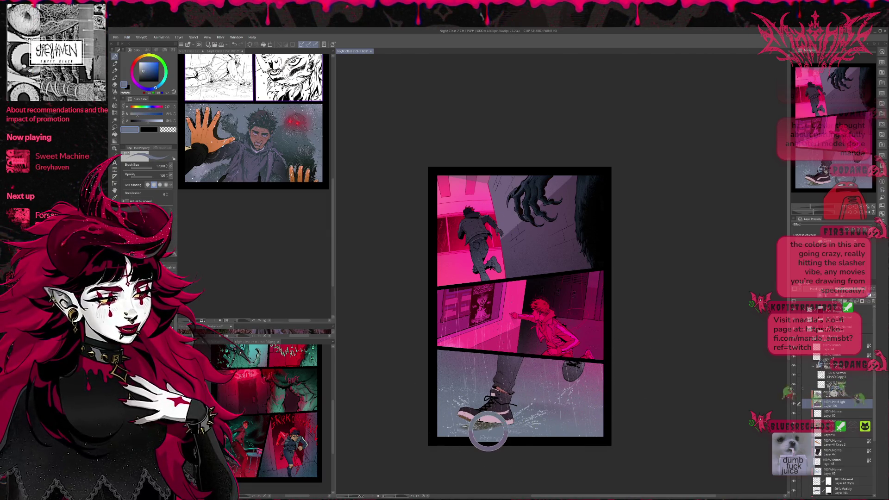